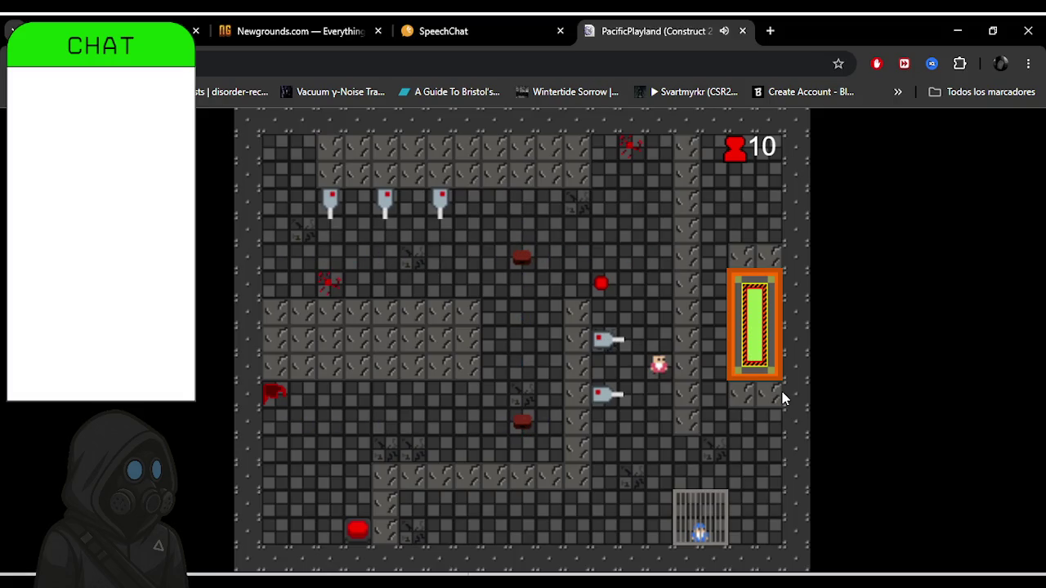
Walk the pink player down and right into the orange exit, loading the level with counter 15.
{"action": "key", "text": "Down"}
{"action": "key", "text": "Down"}
{"action": "key", "text": "Down"}
{"action": "key", "text": "Right"}
{"action": "key", "text": "Right"}
{"action": "key", "text": "Up"}
{"action": "key", "text": "Up"}
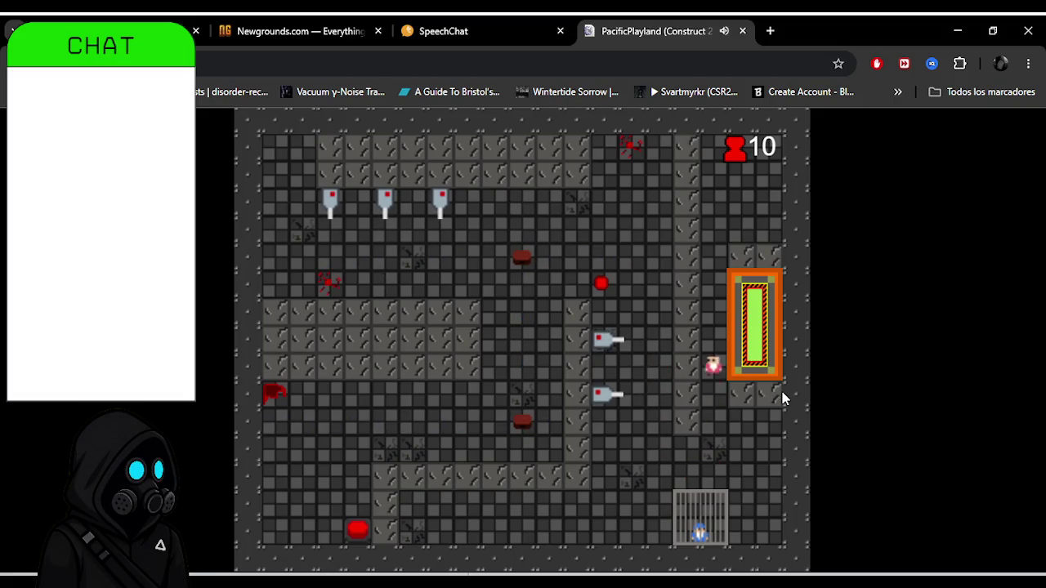
{"action": "key", "text": "Right"}
{"action": "key", "text": "Right"}
{"action": "key", "text": "Down"}
{"action": "key", "text": "Down"}
{"action": "key", "text": "Down"}
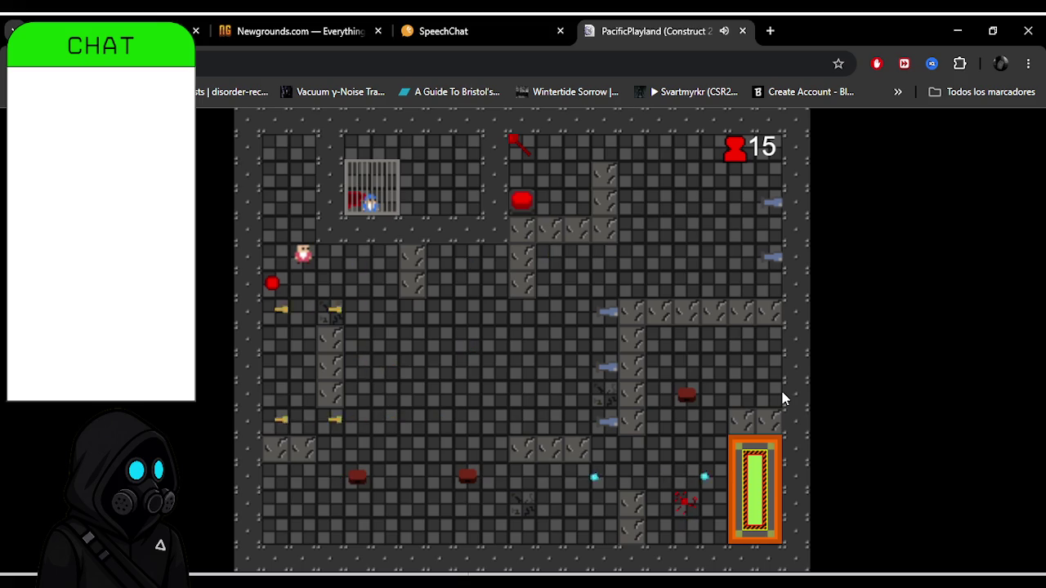
Move the player down around the wall and right along the bottom row past the projectiles.
{"action": "key", "text": "Down"}
{"action": "key", "text": "Down"}
{"action": "key", "text": "Down"}
{"action": "key", "text": "Down"}
{"action": "key", "text": "Down"}
{"action": "key", "text": "Down"}
{"action": "key", "text": "Right"}
{"action": "key", "text": "Down"}
{"action": "key", "text": "Down"}
{"action": "key", "text": "Down"}
{"action": "key", "text": "Down"}
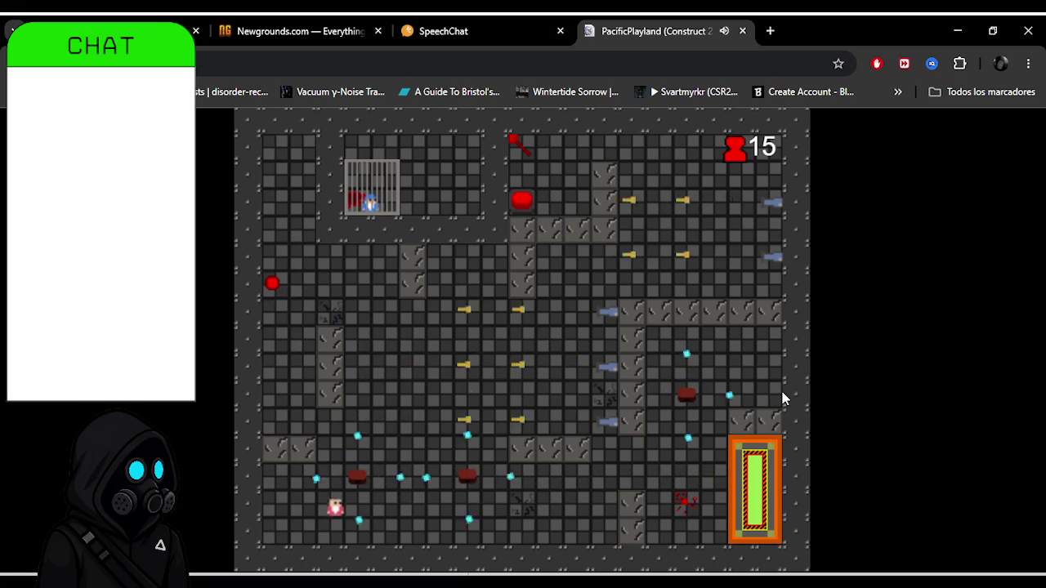
{"action": "key", "text": "Right"}
{"action": "key", "text": "Right"}
{"action": "key", "text": "Right"}
{"action": "key", "text": "Right"}
{"action": "key", "text": "Right"}
{"action": "key", "text": "Right"}
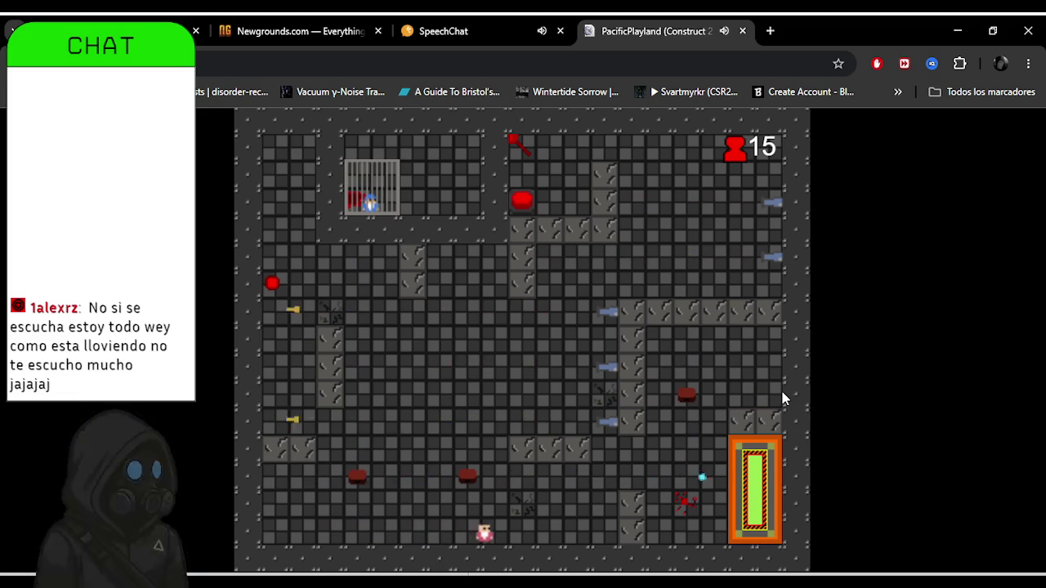
{"action": "key", "text": "Up"}
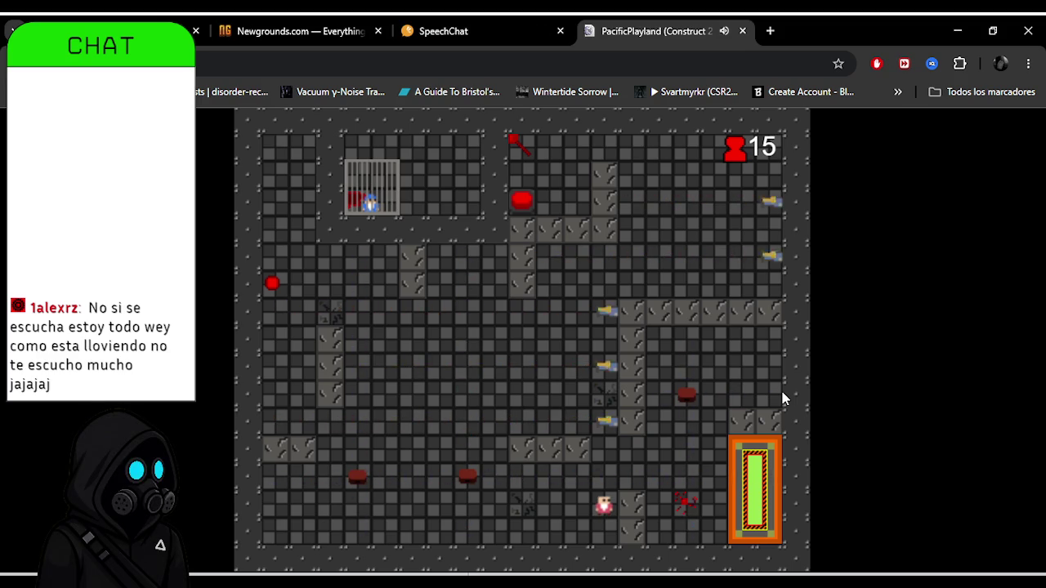
Steer the player up and right into the exit portal, reaching the level with counter 20.
{"action": "key", "text": "Up"}
{"action": "key", "text": "Right"}
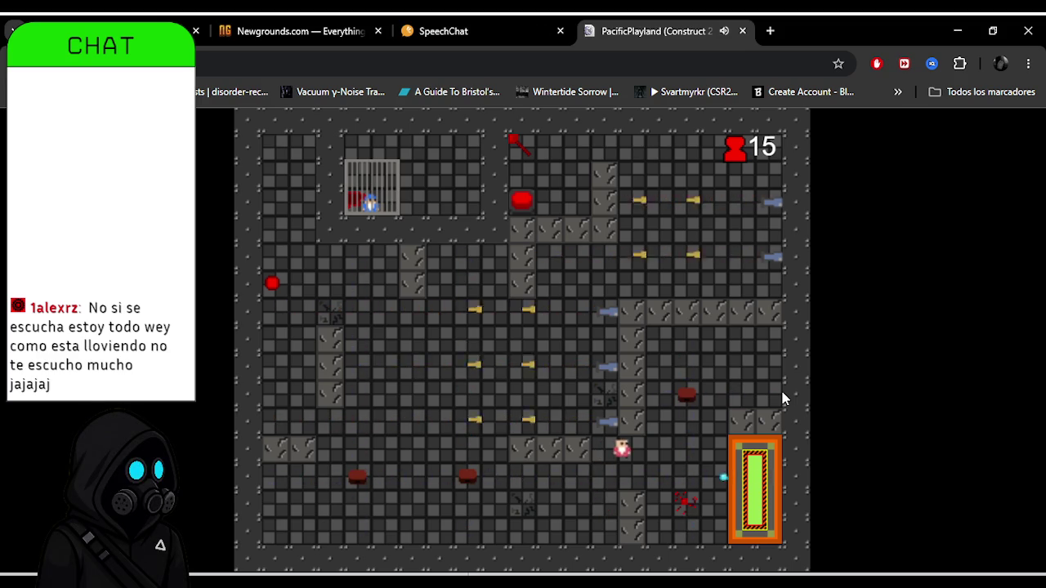
{"action": "key", "text": "Right"}
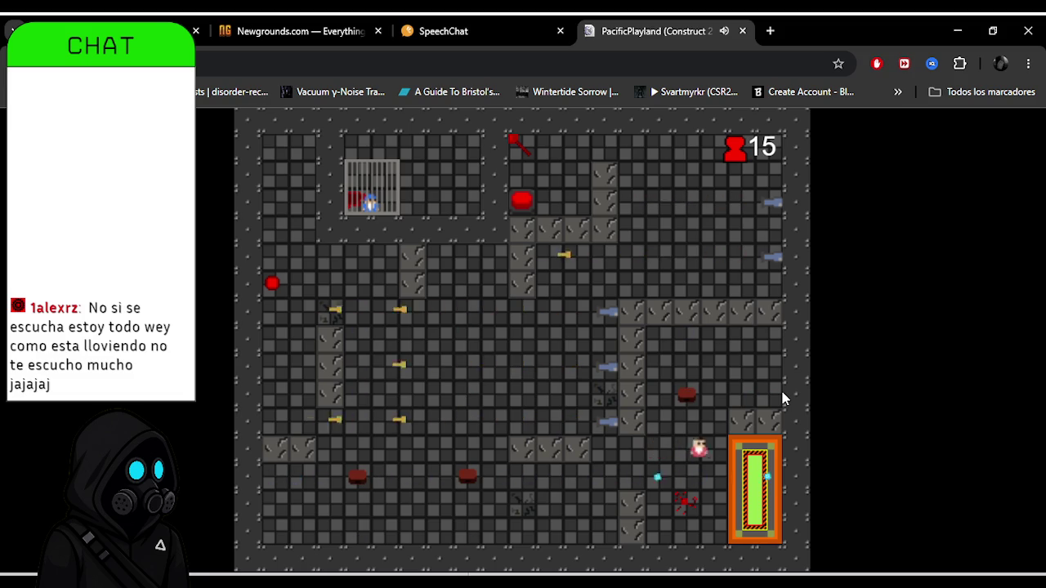
{"action": "key", "text": "Right"}
{"action": "key", "text": "Down"}
{"action": "key", "text": "Right"}
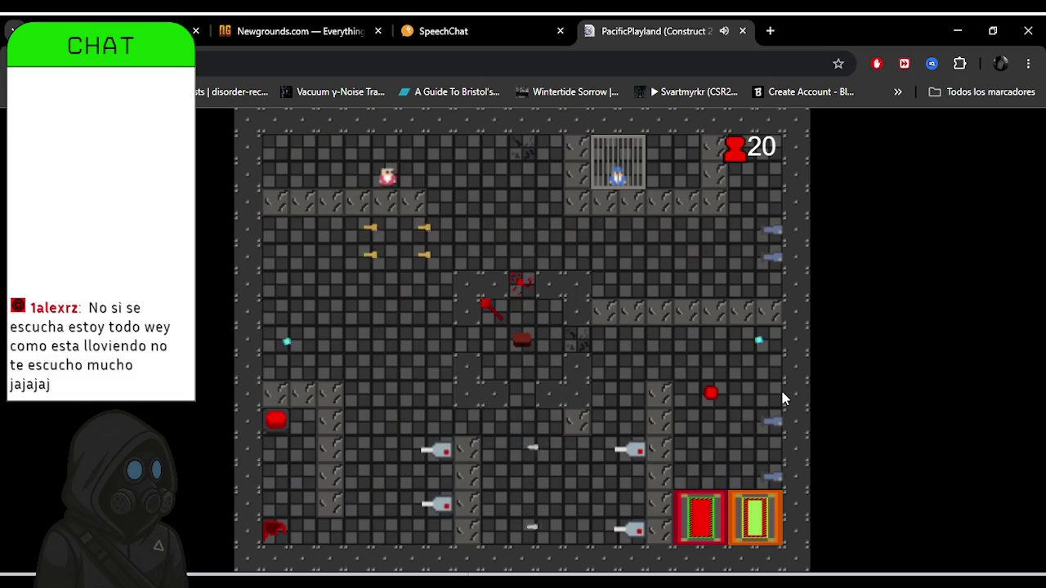
Guide the player down through the central rows, doubling back left, then right along a row.
{"action": "key", "text": "Down"}
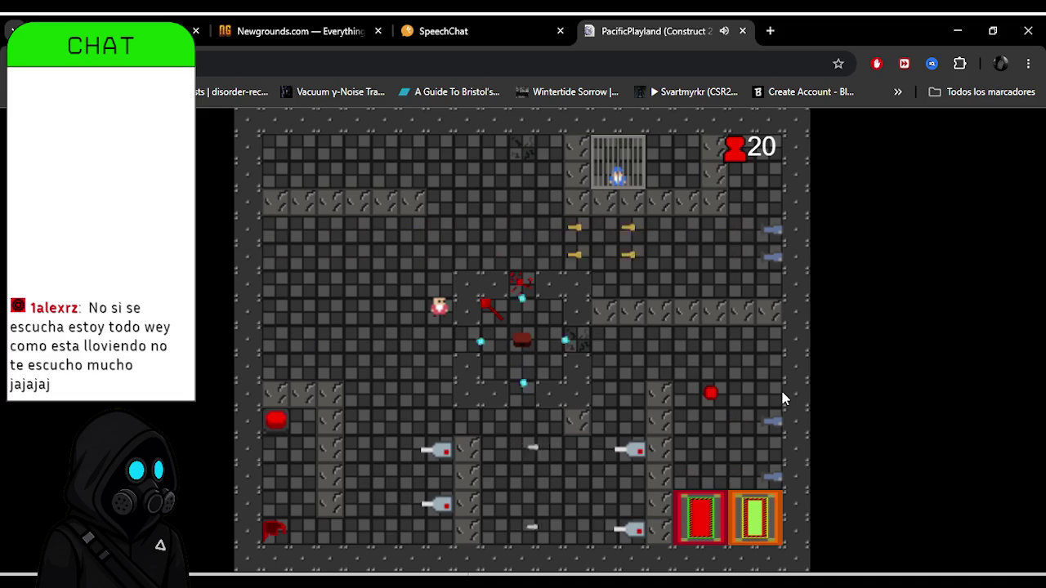
{"action": "key", "text": "Down"}
{"action": "key", "text": "Down"}
{"action": "key", "text": "Right"}
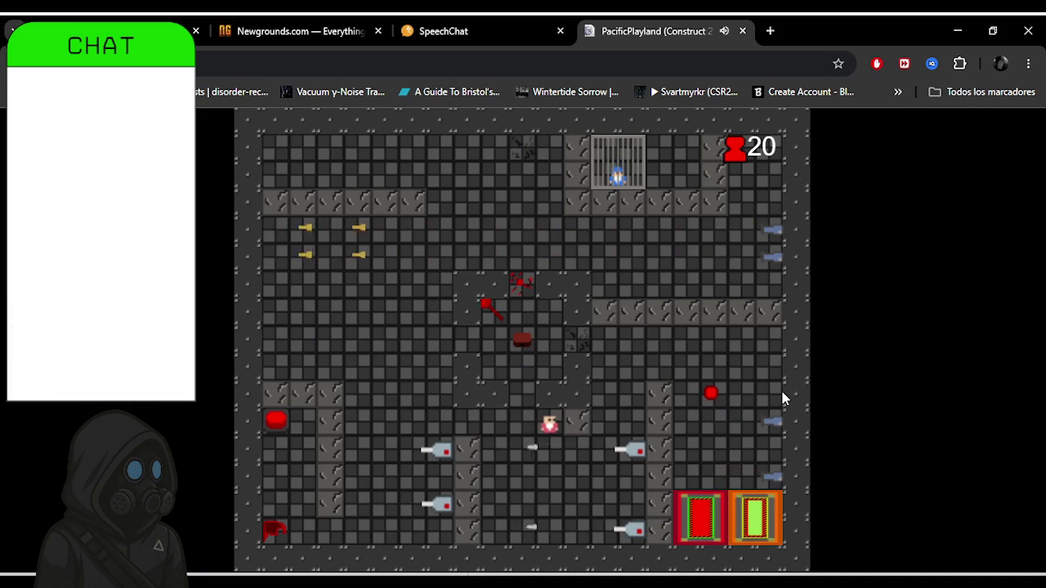
{"action": "key", "text": "Left"}
{"action": "key", "text": "Left"}
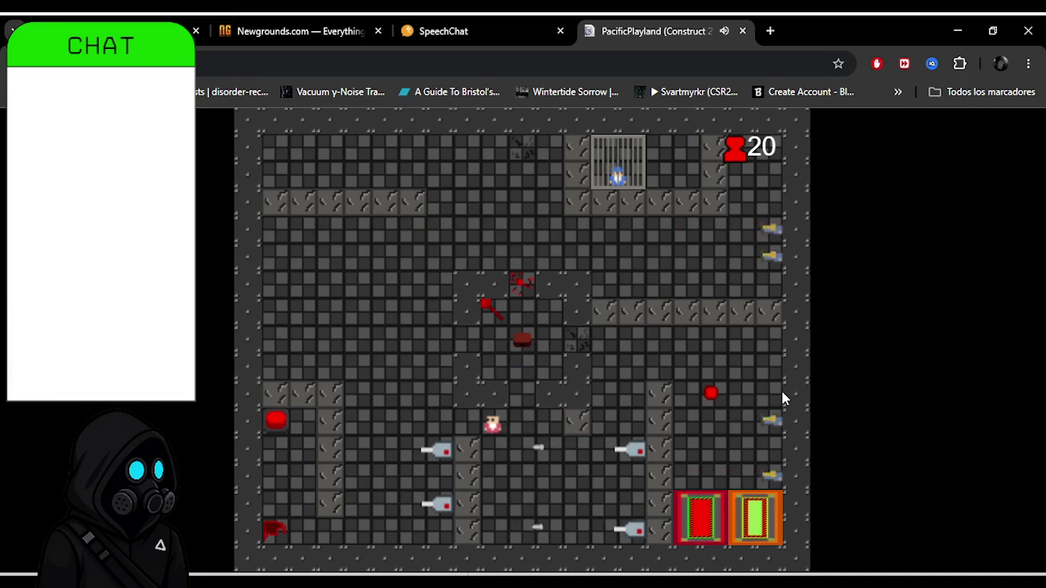
{"action": "key", "text": "Down"}
{"action": "key", "text": "Right"}
{"action": "key", "text": "Right"}
{"action": "key", "text": "Up"}
Maneuver the player around the obstacle and down-right into the exit for the Transmission Complete screen.
{"action": "key", "text": "Up"}
{"action": "key", "text": "Right"}
{"action": "key", "text": "Up"}
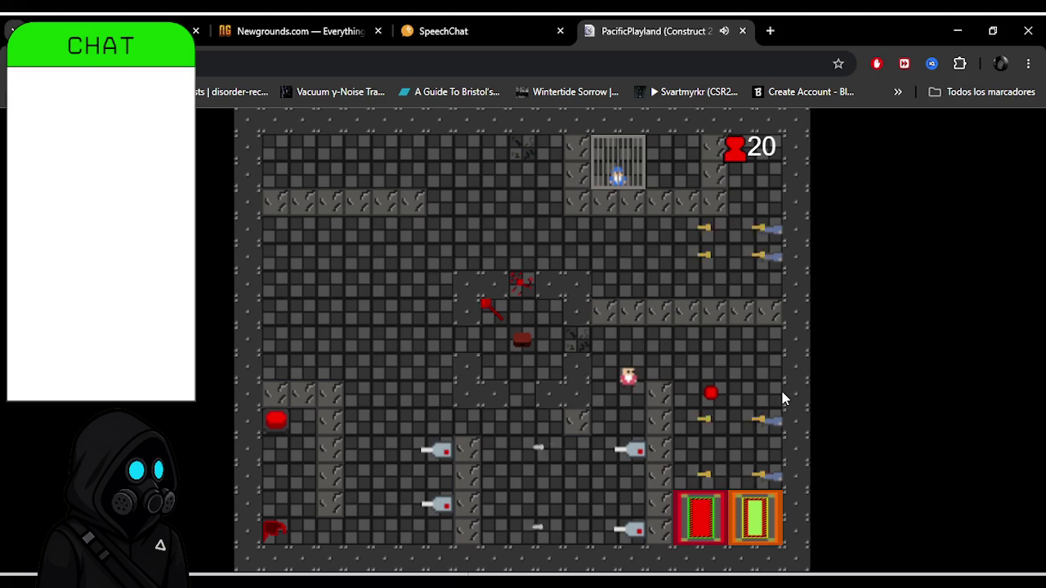
{"action": "key", "text": "Right"}
{"action": "key", "text": "Right"}
{"action": "key", "text": "Down"}
{"action": "key", "text": "Left"}
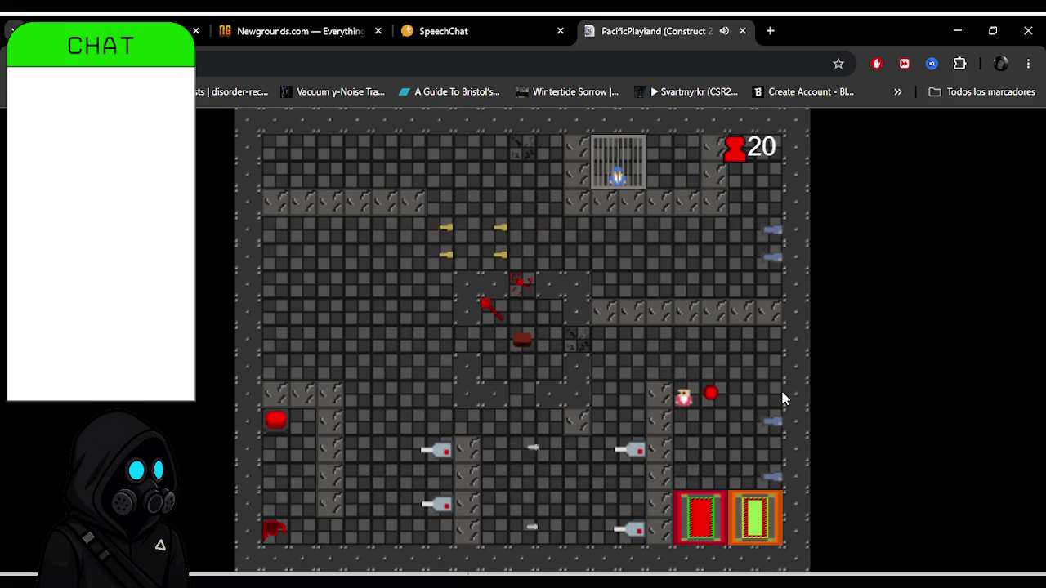
{"action": "key", "text": "Down"}
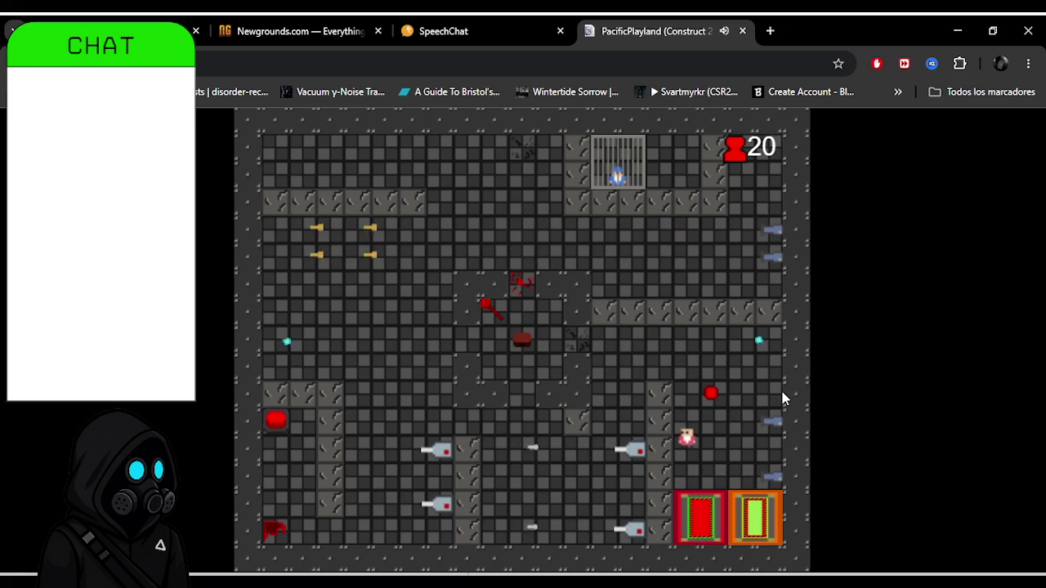
{"action": "key", "text": "Down"}
{"action": "key", "text": "Right"}
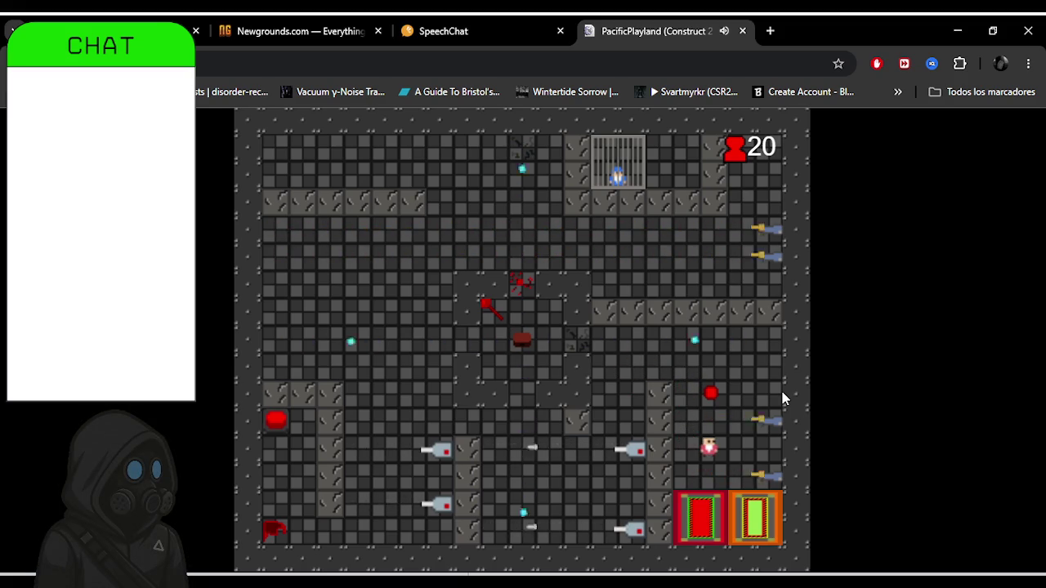
{"action": "key", "text": "Right"}
{"action": "key", "text": "Right"}
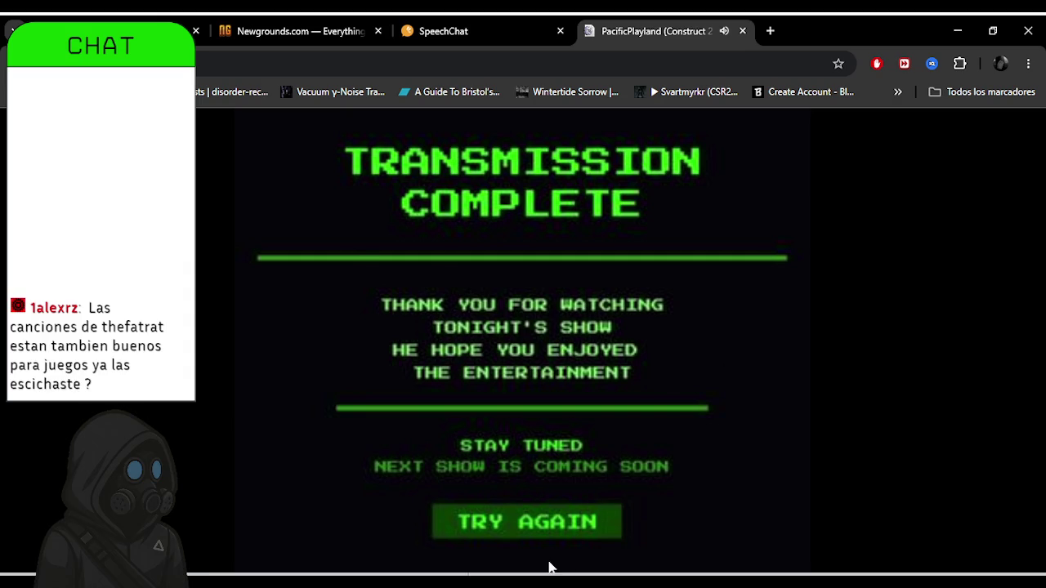
Choose TRY AGAIN on the Transmission Complete ending screen.
{"action": "left_click", "coordinate": [522, 519]}
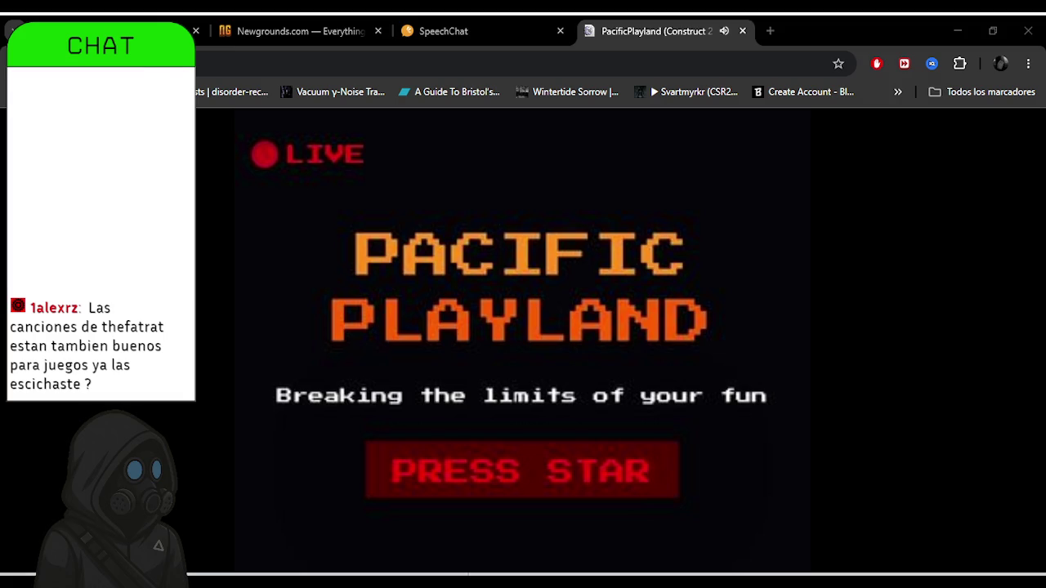
Switch from the Chrome game window to the Construct 2 editor showing lvl1.
{"action": "key", "text": "alt+Tab"}
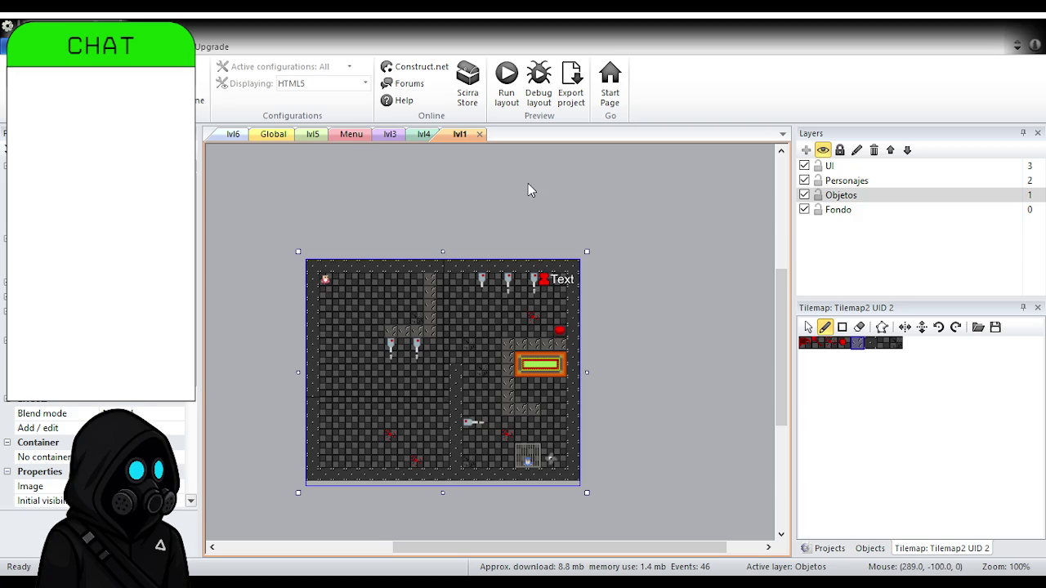
Switch the side panel from Objects to Projects and open the lvl6 layout.
{"action": "left_click", "coordinate": [869, 548]}
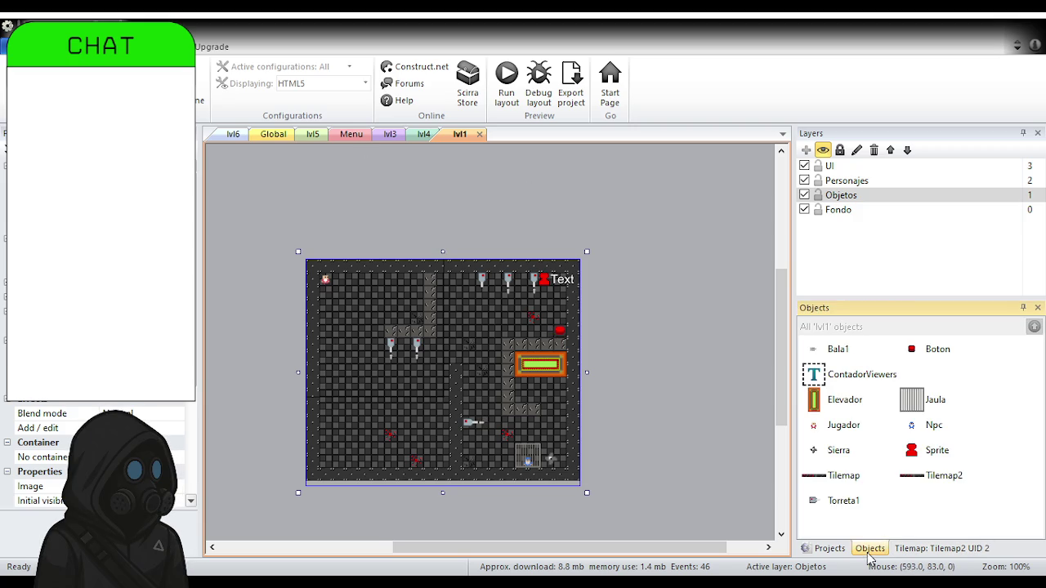
{"action": "left_click", "coordinate": [832, 547]}
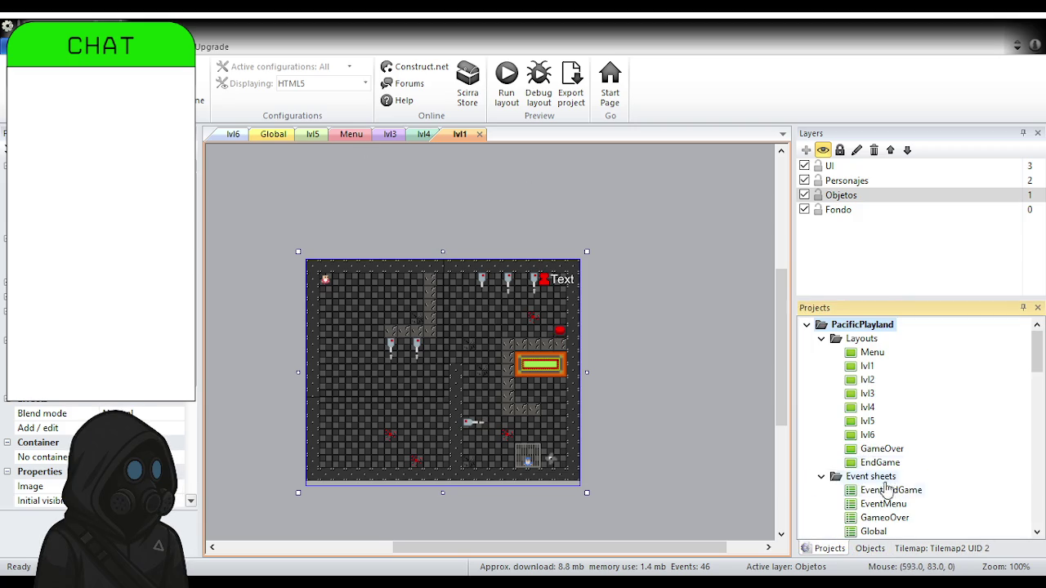
{"action": "double_click", "coordinate": [867, 435]}
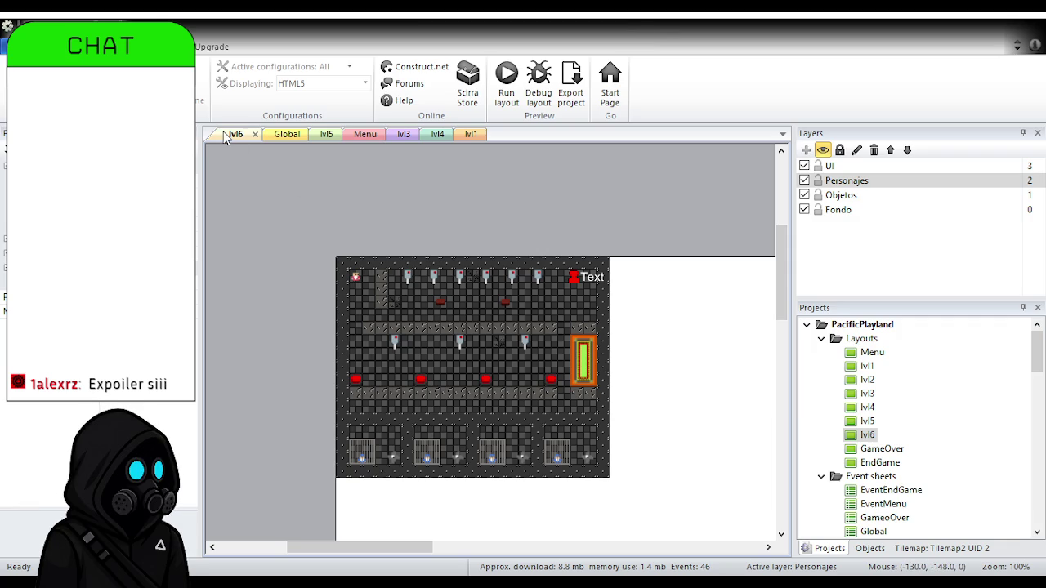
Compare the Global event sheet with lvl6, then open the lvl5 layout.
{"action": "left_click", "coordinate": [277, 135]}
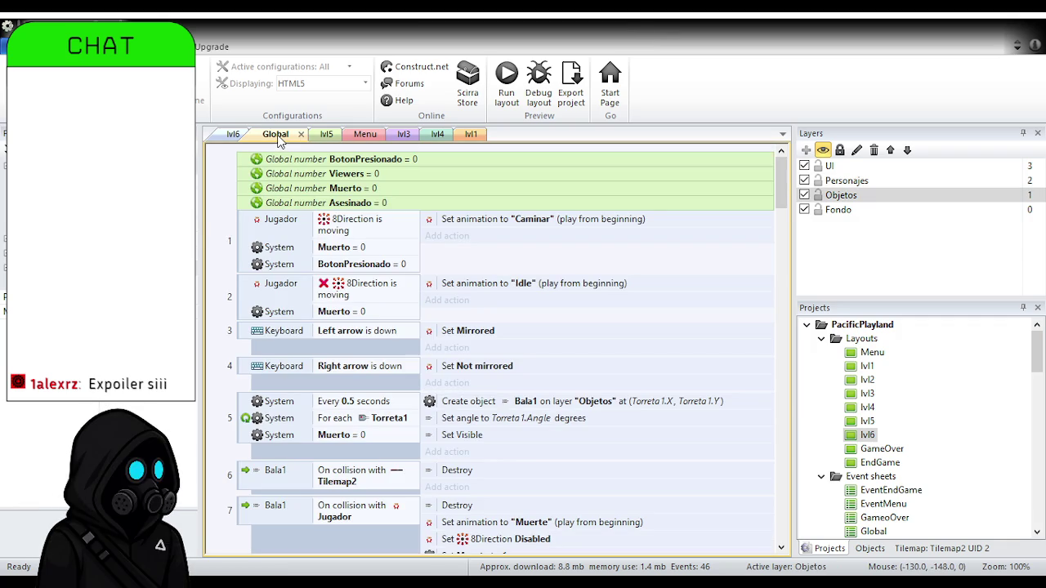
{"action": "left_click", "coordinate": [233, 134]}
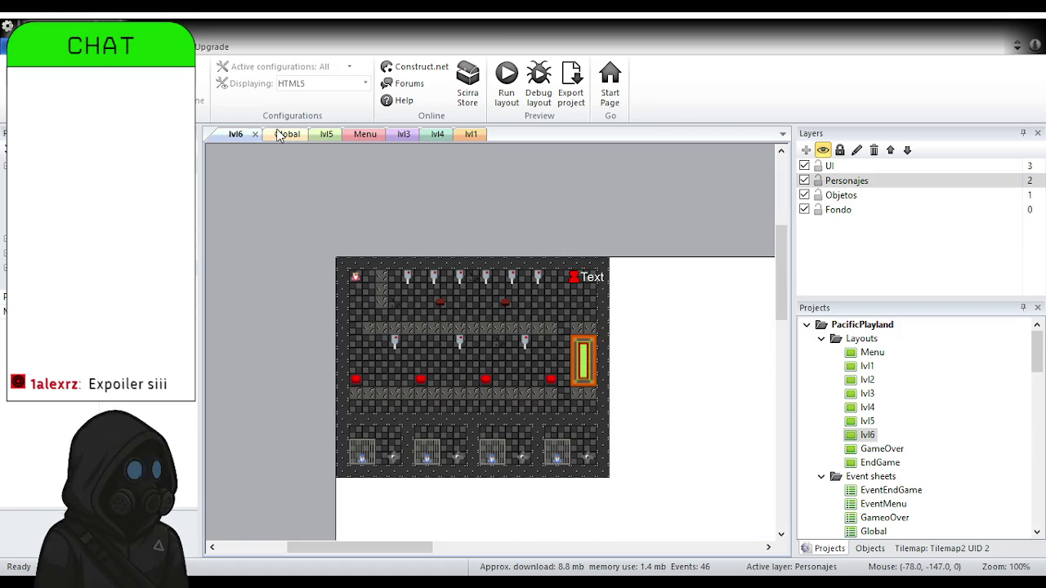
{"action": "left_click", "coordinate": [277, 135]}
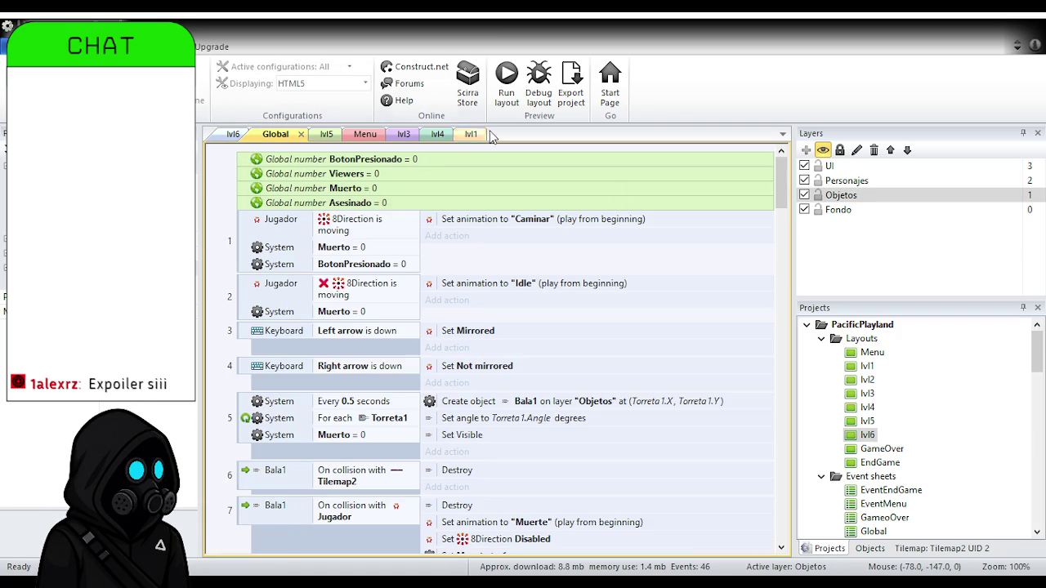
{"action": "double_click", "coordinate": [867, 421]}
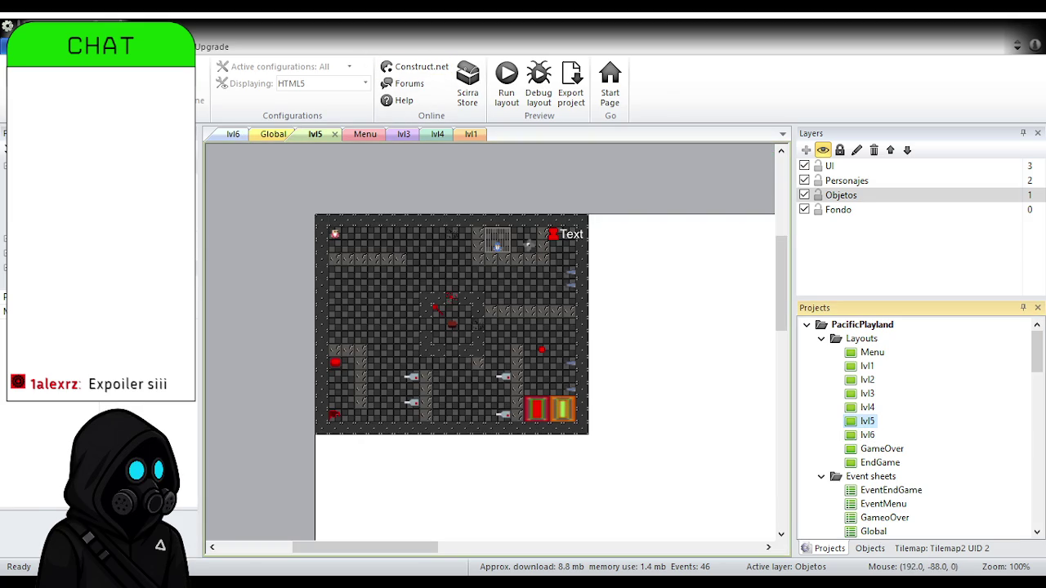
{"action": "scroll", "coordinate": [433, 82], "scroll_direction": "down", "scroll_amount": 1}
{"action": "left_click", "coordinate": [258, 72]}
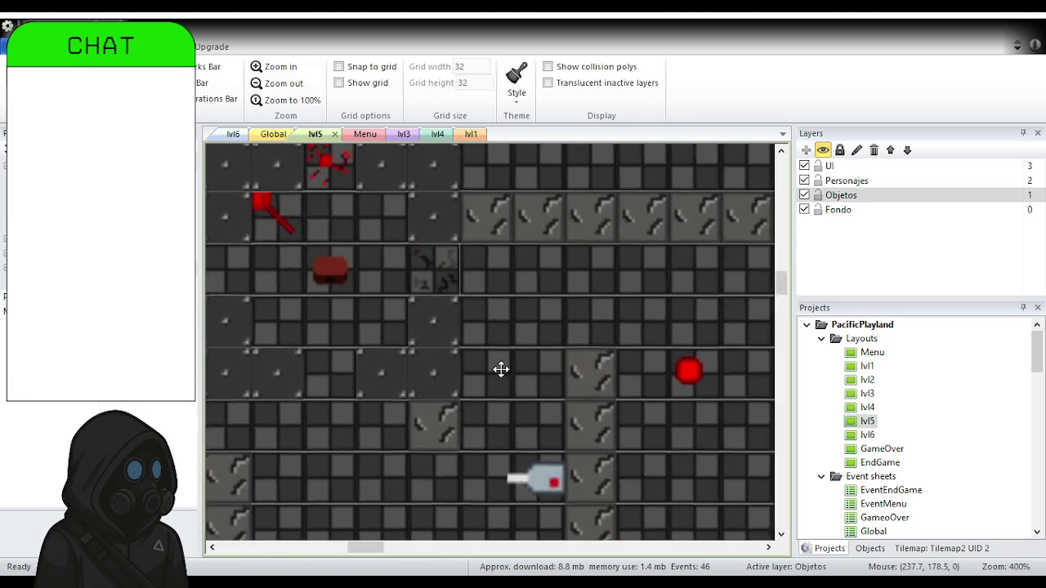
{"action": "scroll", "coordinate": [467, 357], "scroll_direction": "down", "scroll_amount": 1}
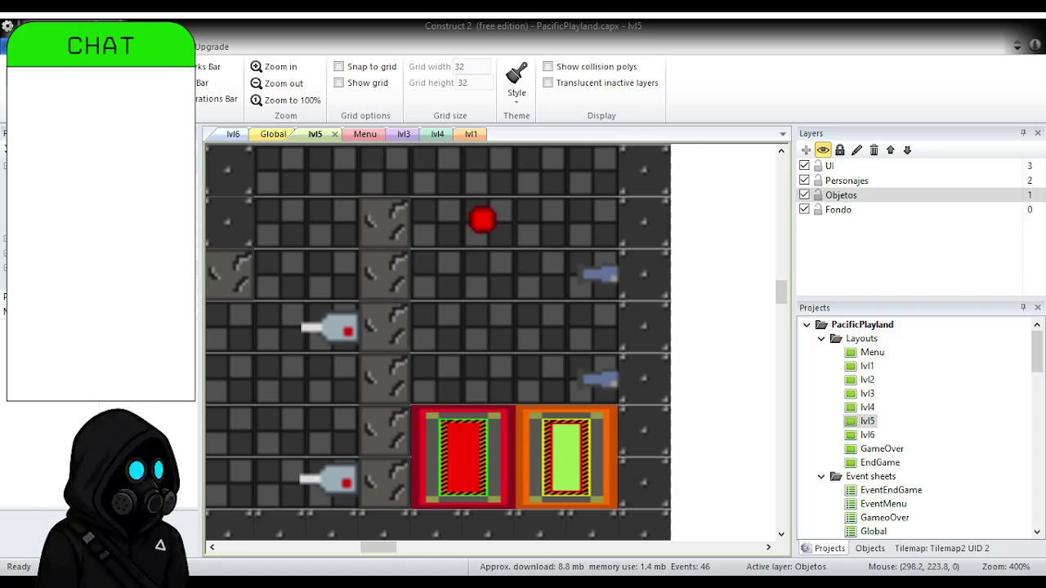
{"action": "left_click_drag", "start_coordinate": [473, 315], "coordinate": [497, 481]}
{"action": "left_click_drag", "start_coordinate": [493, 218], "coordinate": [492, 474]}
{"action": "mouse_move", "coordinate": [470, 298]}
{"action": "left_mouse_down"}
{"action": "mouse_move", "coordinate": [465, 368]}
{"action": "mouse_move", "coordinate": [443, 407]}
{"action": "left_mouse_up"}
{"action": "left_click", "coordinate": [282, 88]}
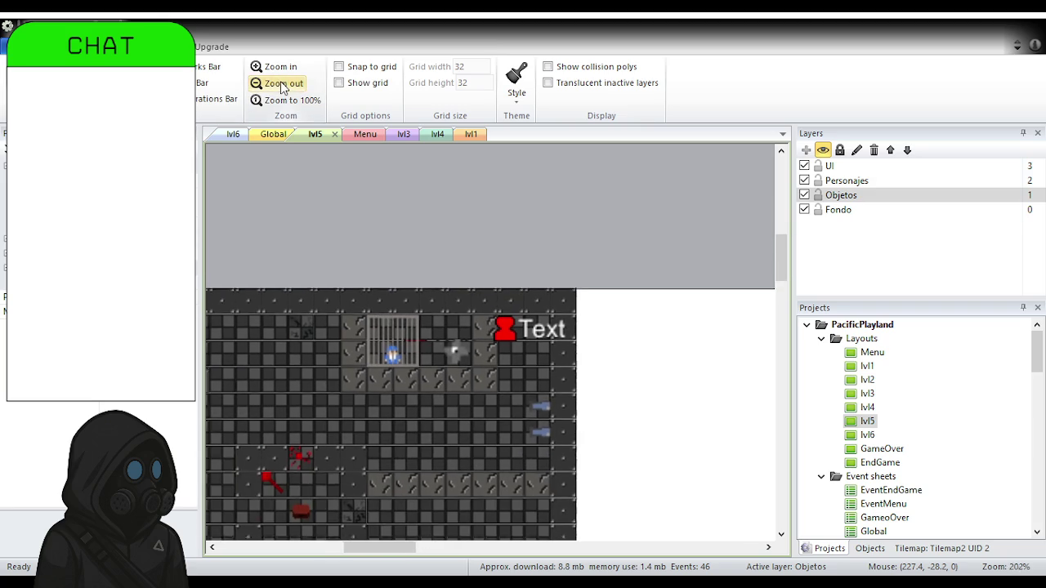
{"action": "left_click_drag", "start_coordinate": [311, 420], "coordinate": [472, 331]}
{"action": "left_click", "coordinate": [267, 85]}
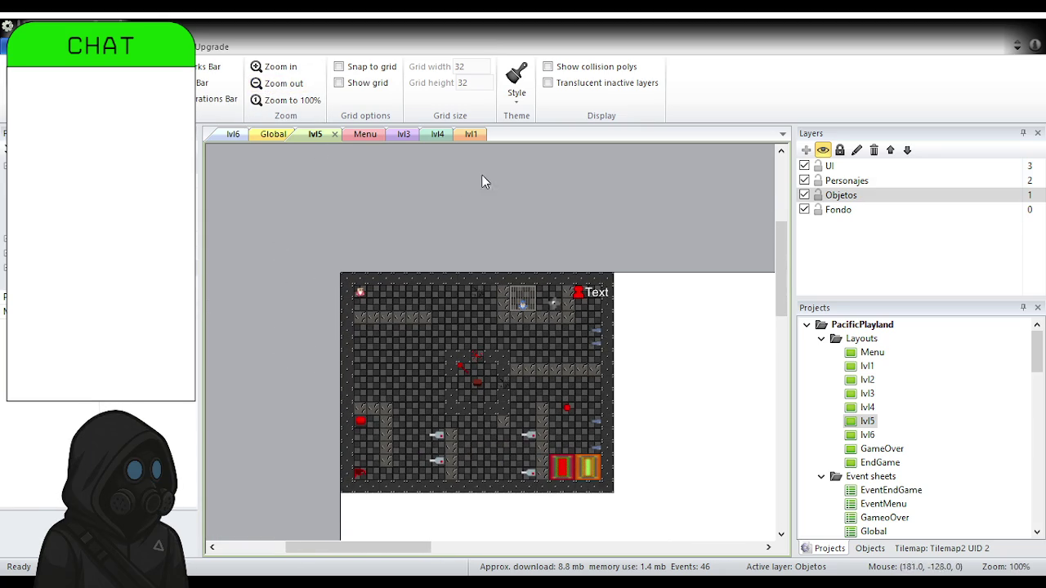
Open the Menu layout from the Layouts list in the Projects panel.
{"action": "double_click", "coordinate": [872, 352]}
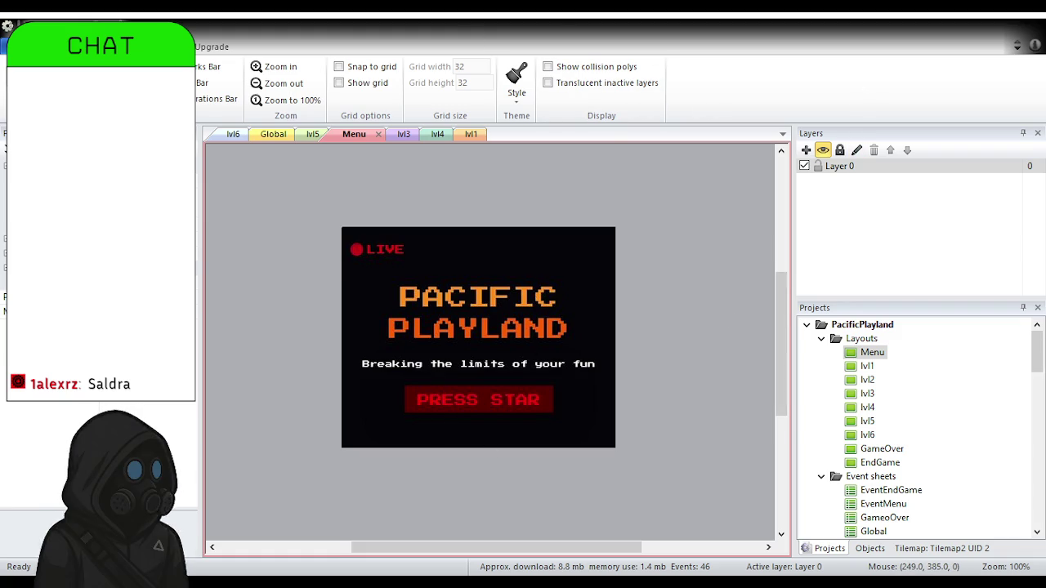
Run an F5 preview of the game, then move to the itch.io Create a new project page.
{"action": "key", "text": "F5"}
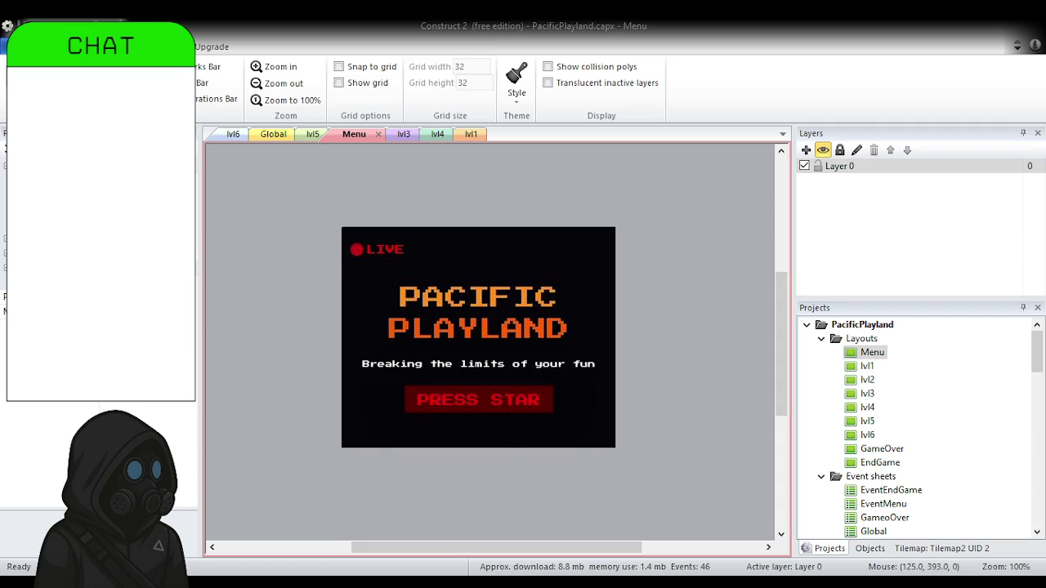
{"action": "key", "text": "alt+Tab"}
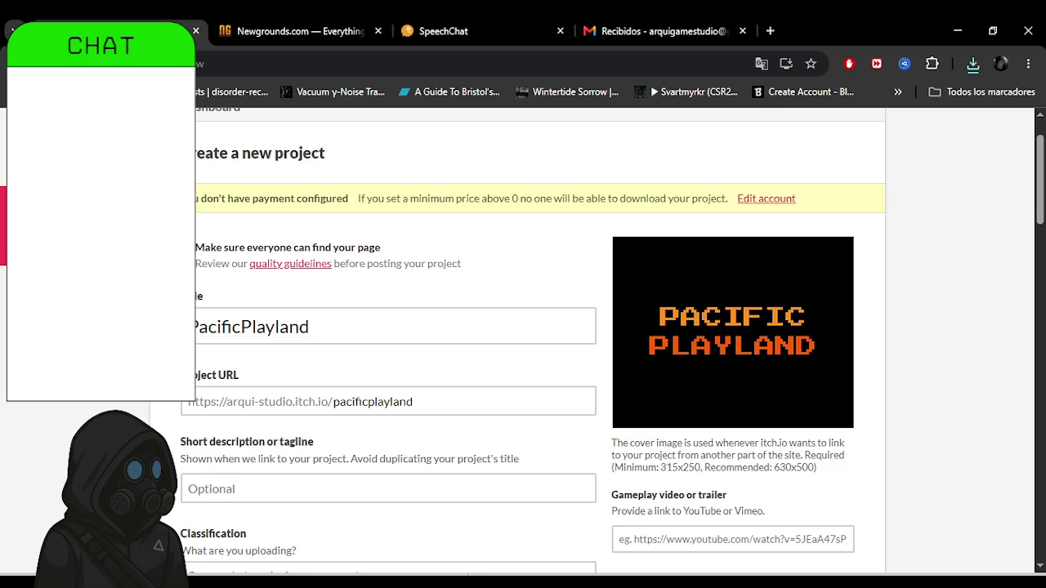
Leave the short description blank and keep the classification as Games.
{"action": "scroll", "coordinate": [533, 341], "scroll_direction": "down", "scroll_amount": 2}
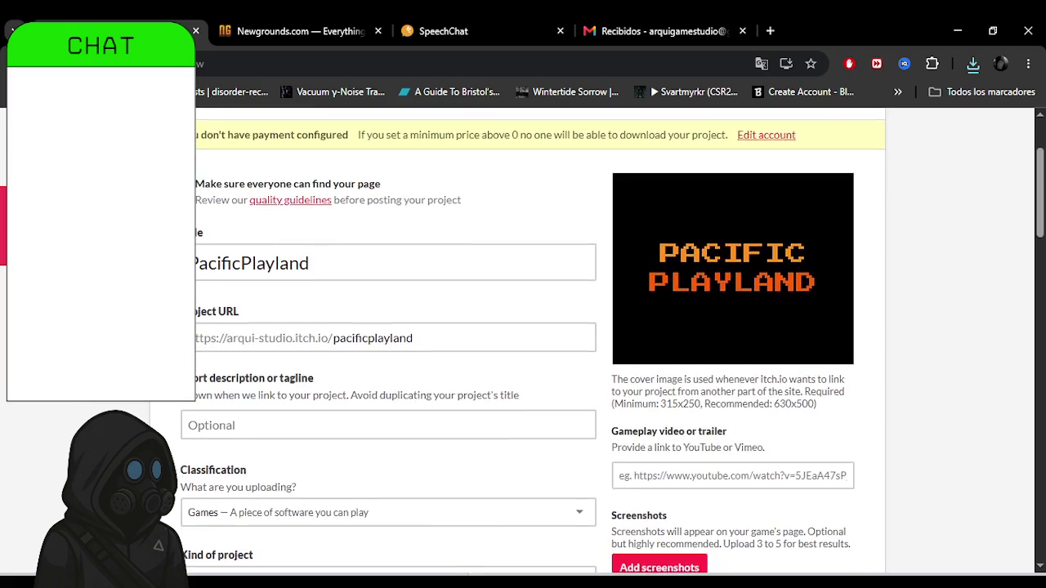
{"action": "scroll", "coordinate": [327, 352], "scroll_direction": "down", "scroll_amount": 1}
{"action": "left_click", "coordinate": [275, 358]}
{"action": "left_click", "coordinate": [131, 417]}
{"action": "scroll", "coordinate": [523, 349], "scroll_direction": "down", "scroll_amount": 2}
{"action": "left_click", "coordinate": [582, 345]}
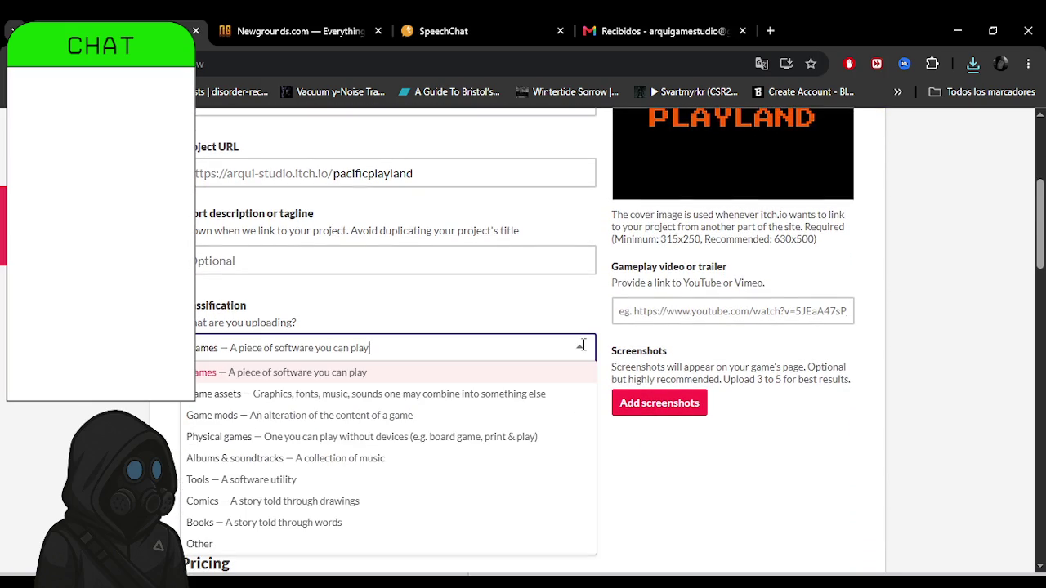
{"action": "left_click", "coordinate": [168, 417]}
Set the kind of project to HTML.
{"action": "scroll", "coordinate": [374, 332], "scroll_direction": "down", "scroll_amount": 3}
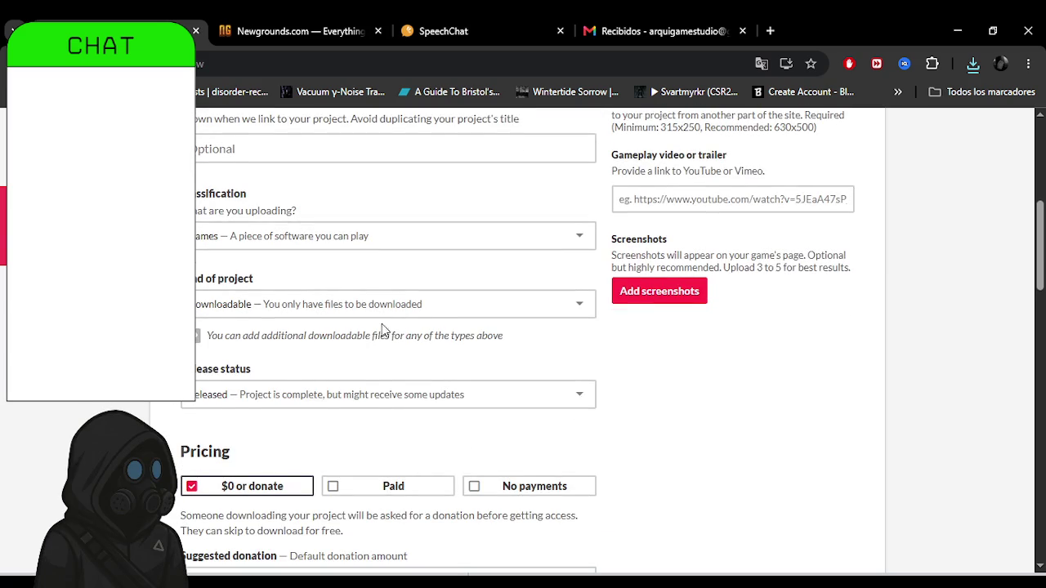
{"action": "left_click", "coordinate": [433, 307]}
{"action": "left_click", "coordinate": [415, 355]}
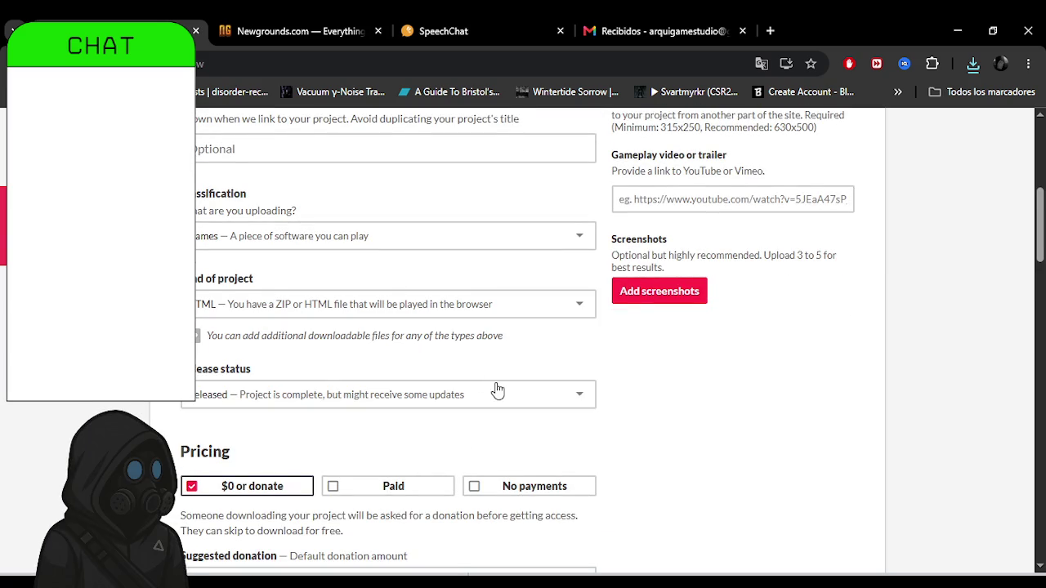
{"action": "scroll", "coordinate": [654, 369], "scroll_direction": "down", "scroll_amount": 1}
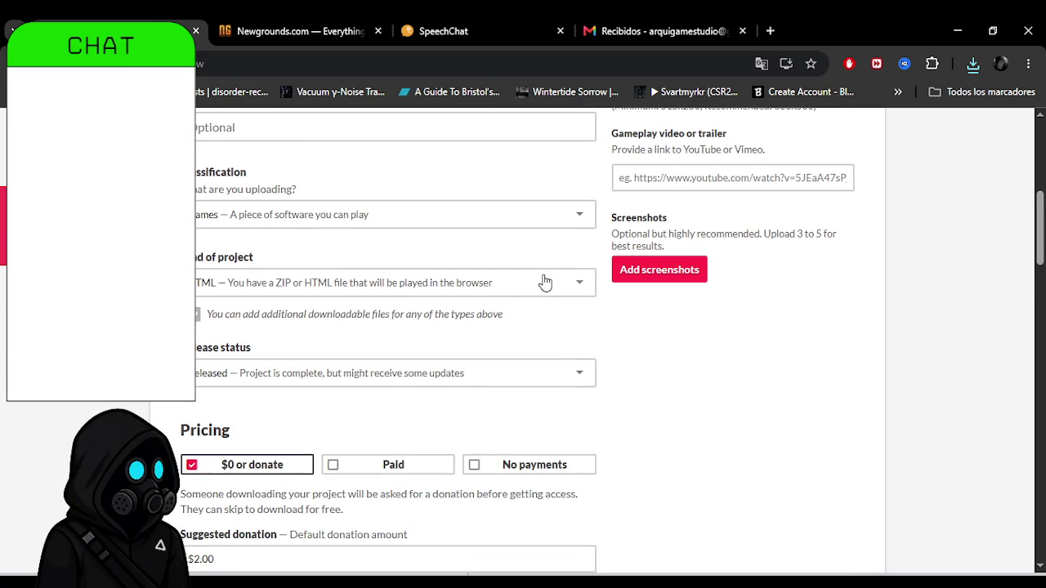
{"action": "left_click", "coordinate": [568, 292]}
{"action": "left_click", "coordinate": [311, 309]}
{"action": "left_click", "coordinate": [312, 288]}
{"action": "left_click", "coordinate": [302, 330]}
Keep the release status as Released.
{"action": "scroll", "coordinate": [649, 425], "scroll_direction": "down", "scroll_amount": 1}
{"action": "scroll", "coordinate": [648, 431], "scroll_direction": "down", "scroll_amount": 2}
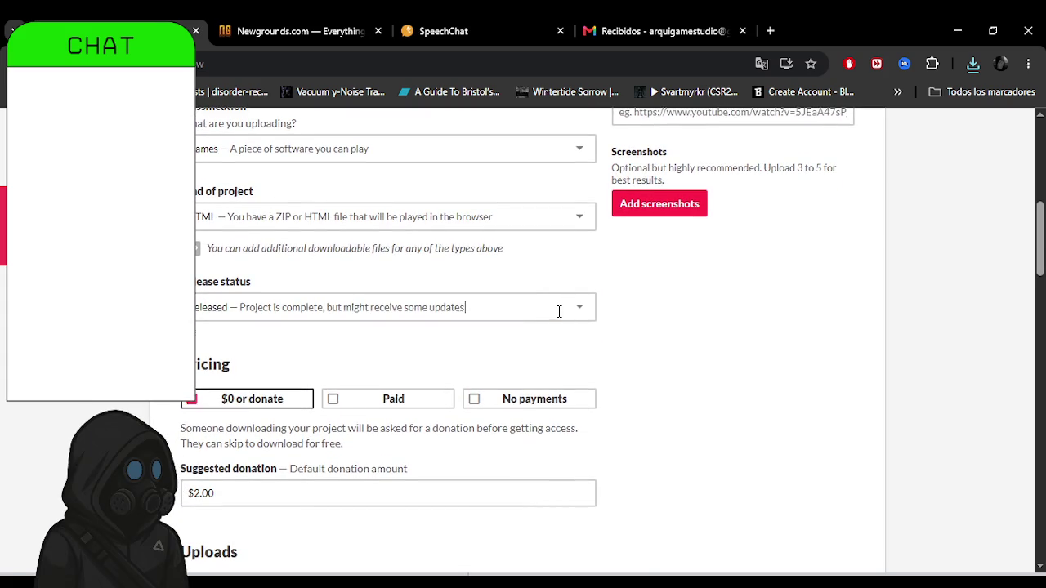
{"action": "left_click", "coordinate": [558, 308]}
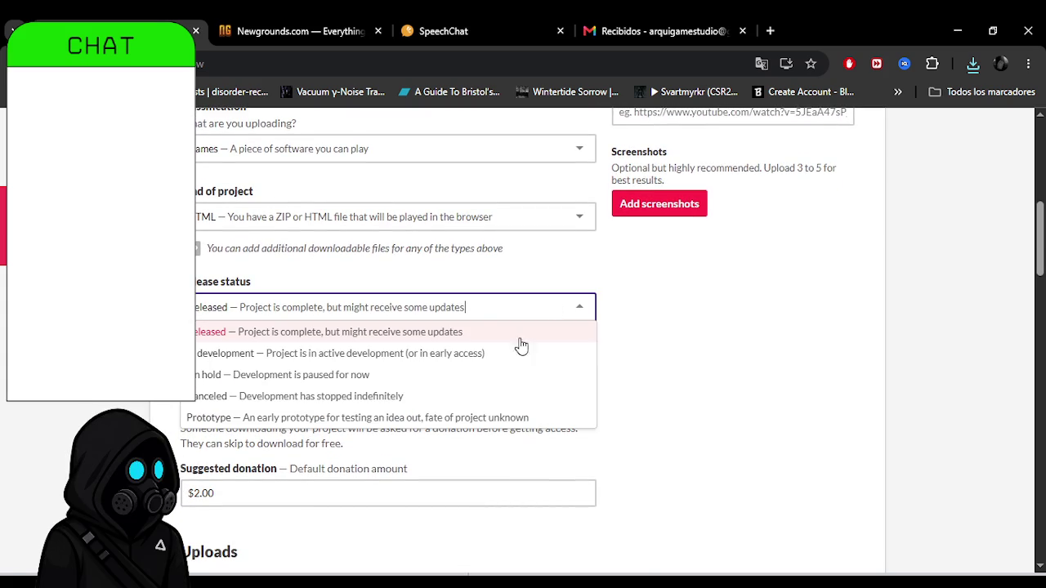
{"action": "left_click", "coordinate": [294, 331]}
Change the suggested donation from $2.00 to $1.00.
{"action": "scroll", "coordinate": [664, 360], "scroll_direction": "down", "scroll_amount": 3}
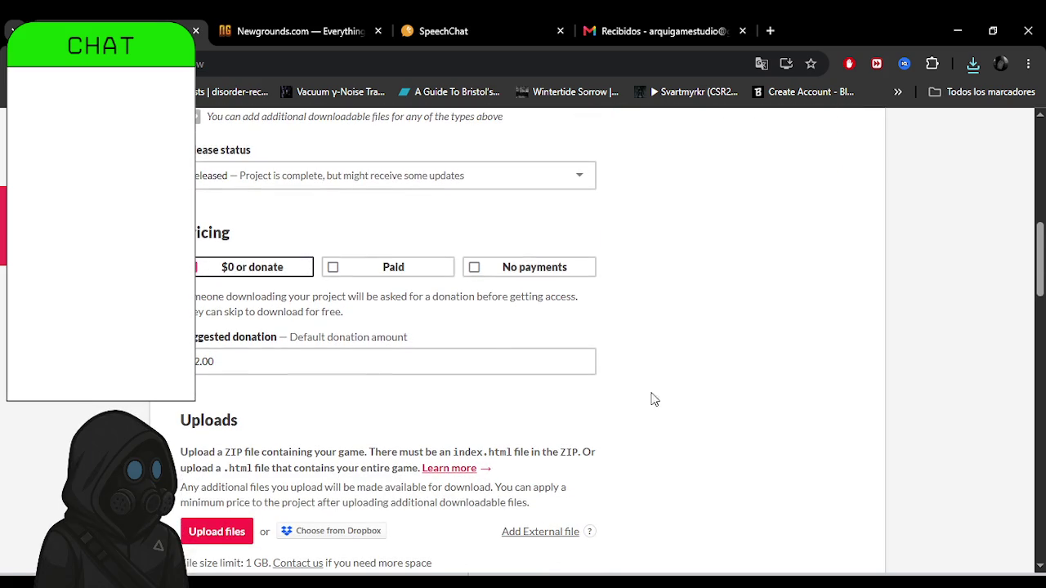
{"action": "left_click", "coordinate": [197, 363]}
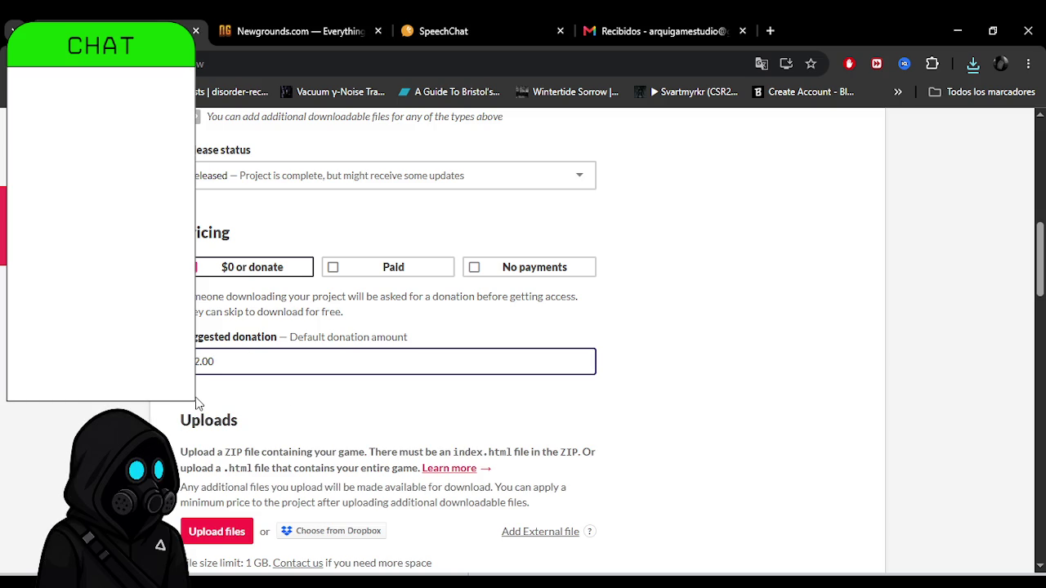
{"action": "key", "text": "BackSpace"}
{"action": "type", "text": "1"}
{"action": "left_click", "coordinate": [668, 334]}
{"action": "scroll", "coordinate": [662, 359], "scroll_direction": "down", "scroll_amount": 3}
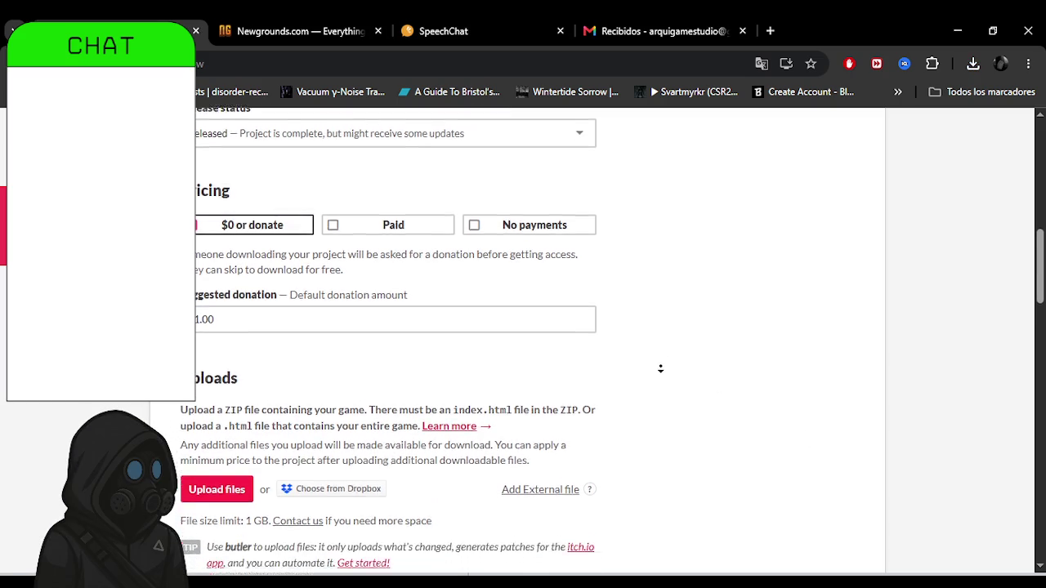
{"action": "scroll", "coordinate": [660, 368], "scroll_direction": "down", "scroll_amount": 3}
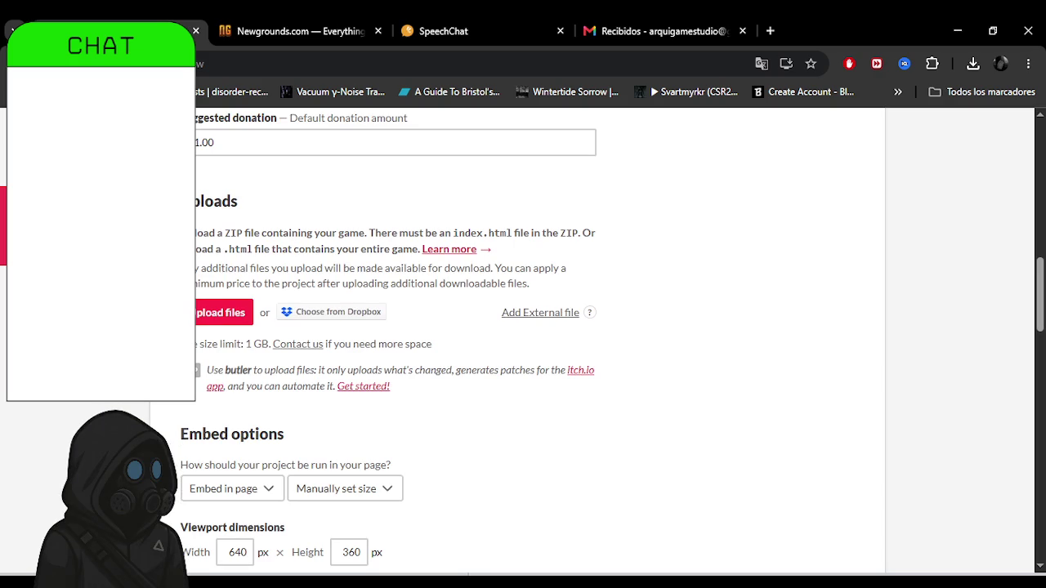
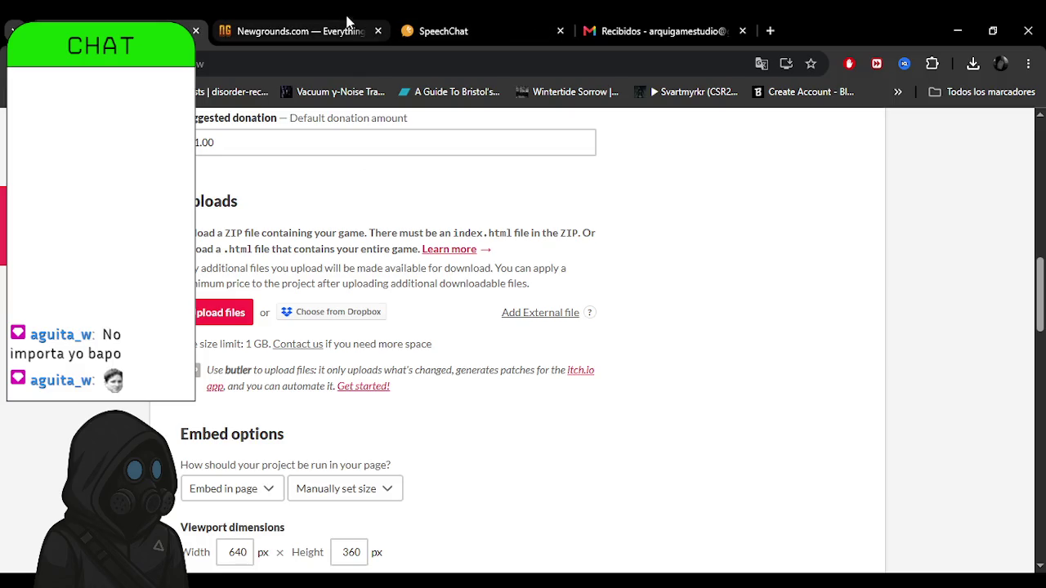
Set the game's genre to Action on the itch.io edit page.
{"action": "left_click", "coordinate": [529, 16]}
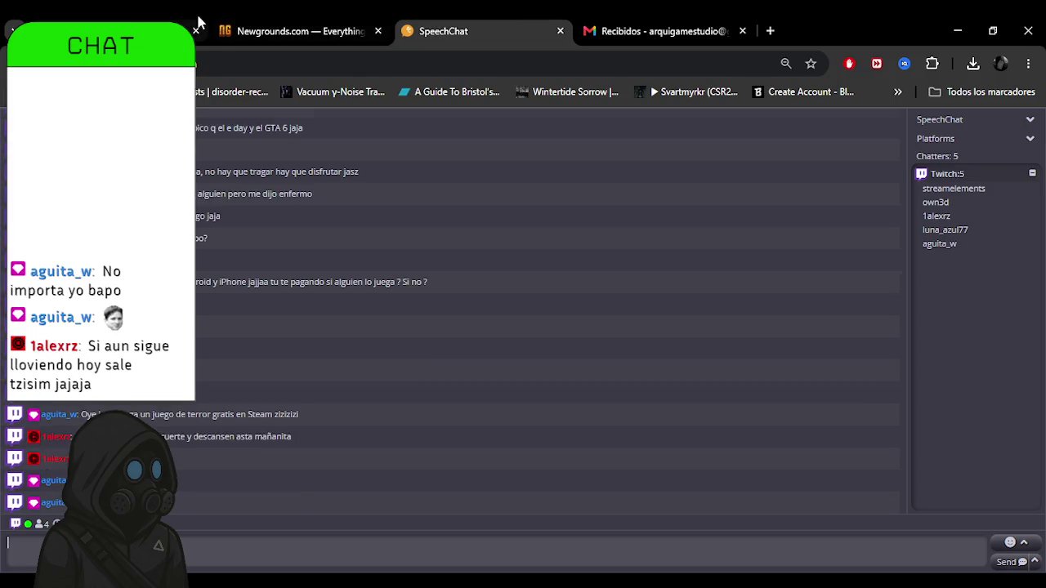
{"action": "left_click", "coordinate": [131, 16]}
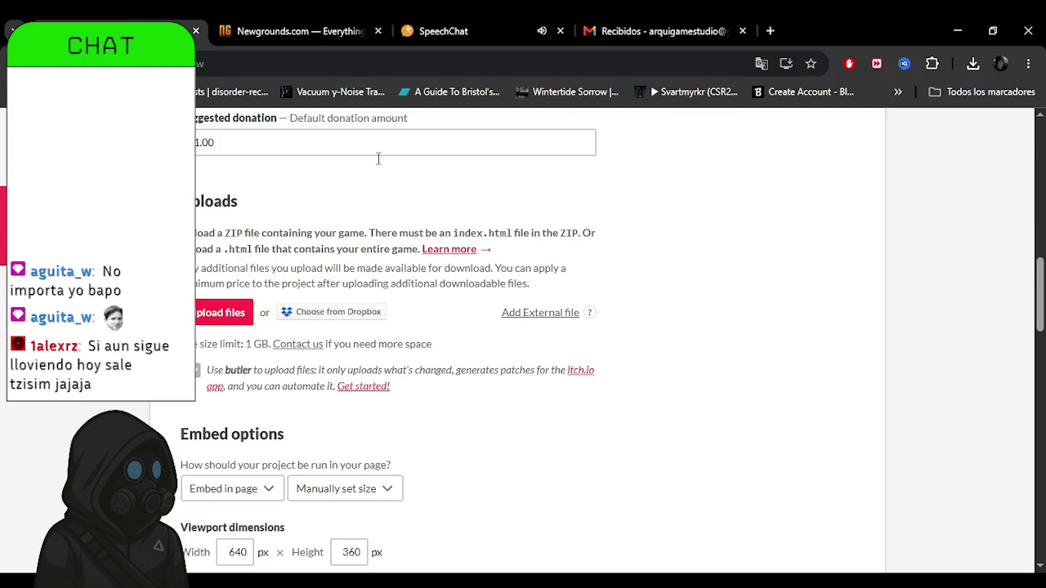
{"action": "middle_click", "coordinate": [682, 312]}
{"action": "scroll", "coordinate": [682, 312], "scroll_direction": "down", "scroll_amount": 3}
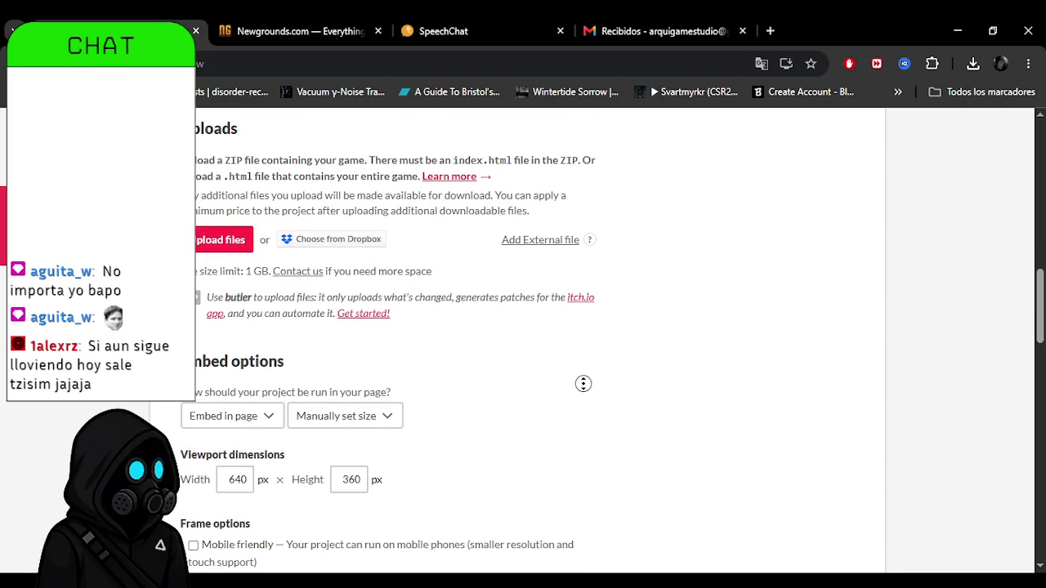
{"action": "scroll", "coordinate": [581, 402], "scroll_direction": "down", "scroll_amount": 1}
{"action": "scroll", "coordinate": [616, 413], "scroll_direction": "down", "scroll_amount": 1}
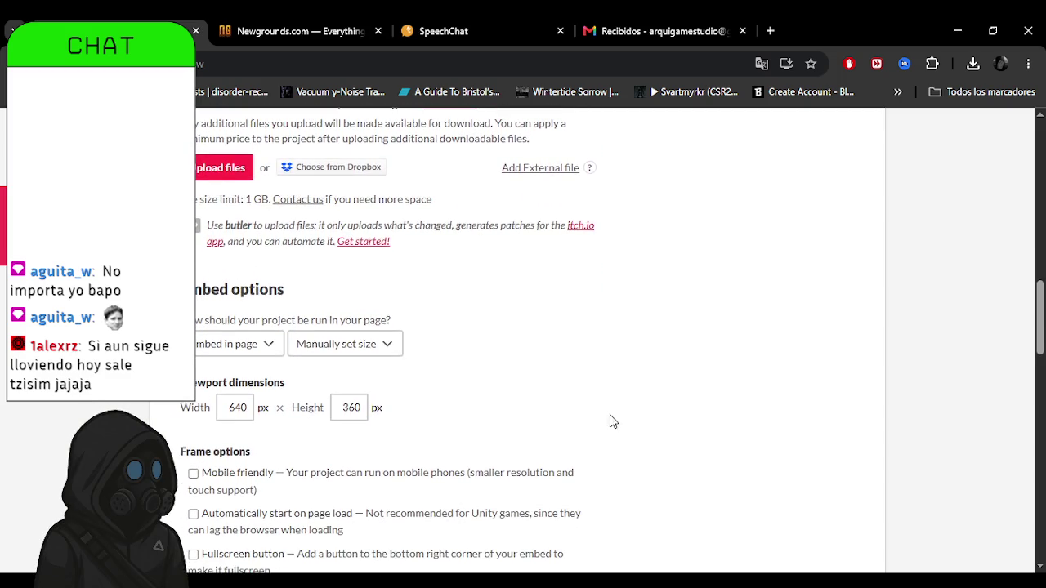
{"action": "scroll", "coordinate": [635, 413], "scroll_direction": "down", "scroll_amount": 3}
{"action": "scroll", "coordinate": [636, 455], "scroll_direction": "down", "scroll_amount": 2}
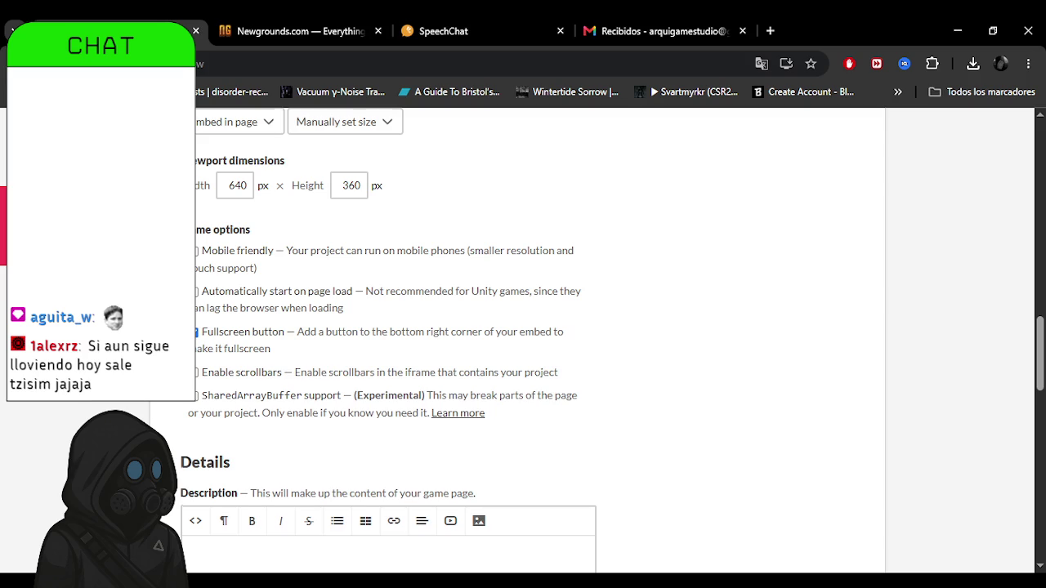
{"action": "scroll", "coordinate": [233, 245], "scroll_direction": "down", "scroll_amount": 1}
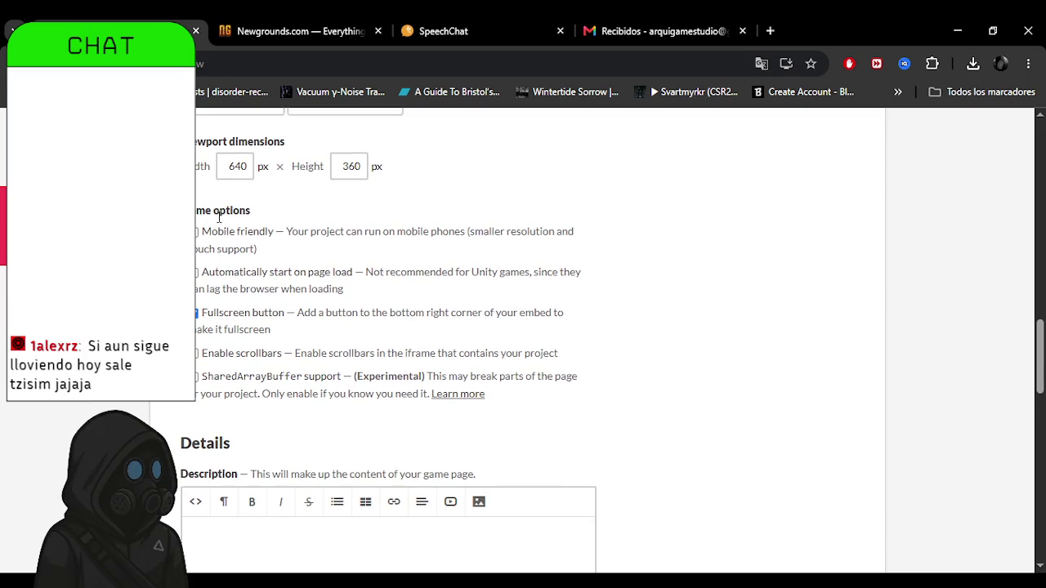
{"action": "scroll", "coordinate": [204, 268], "scroll_direction": "down", "scroll_amount": 2}
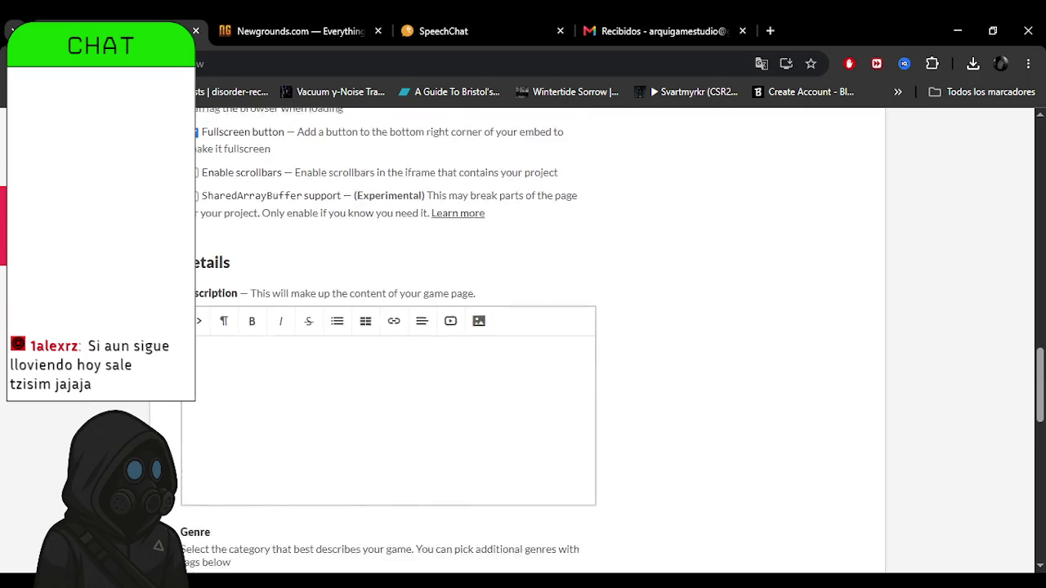
{"action": "scroll", "coordinate": [268, 268], "scroll_direction": "down", "scroll_amount": 3}
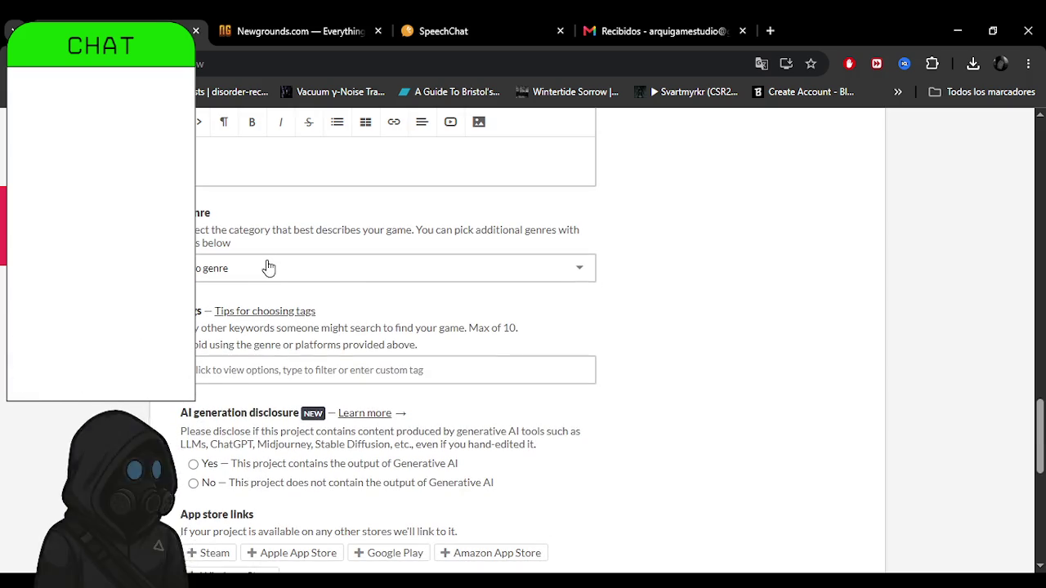
{"action": "left_click", "coordinate": [269, 268]}
{"action": "left_click", "coordinate": [280, 322]}
{"action": "left_click", "coordinate": [572, 267]}
{"action": "left_click", "coordinate": [709, 392]}
Add the tags bullet-hell, horror and snuff.
{"action": "left_click", "coordinate": [448, 364]}
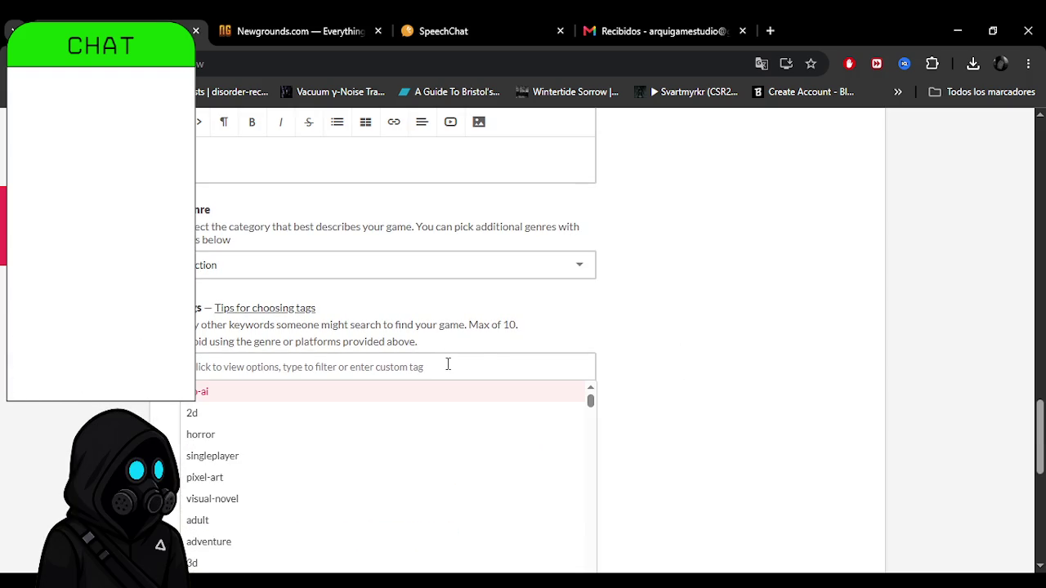
{"action": "type", "text": "bull"}
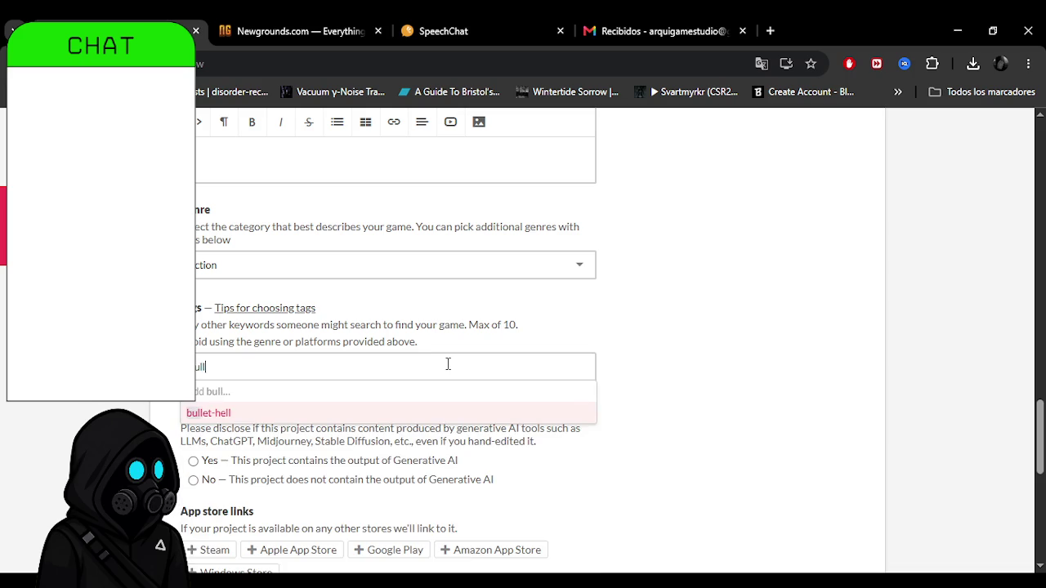
{"action": "key", "text": "Return"}
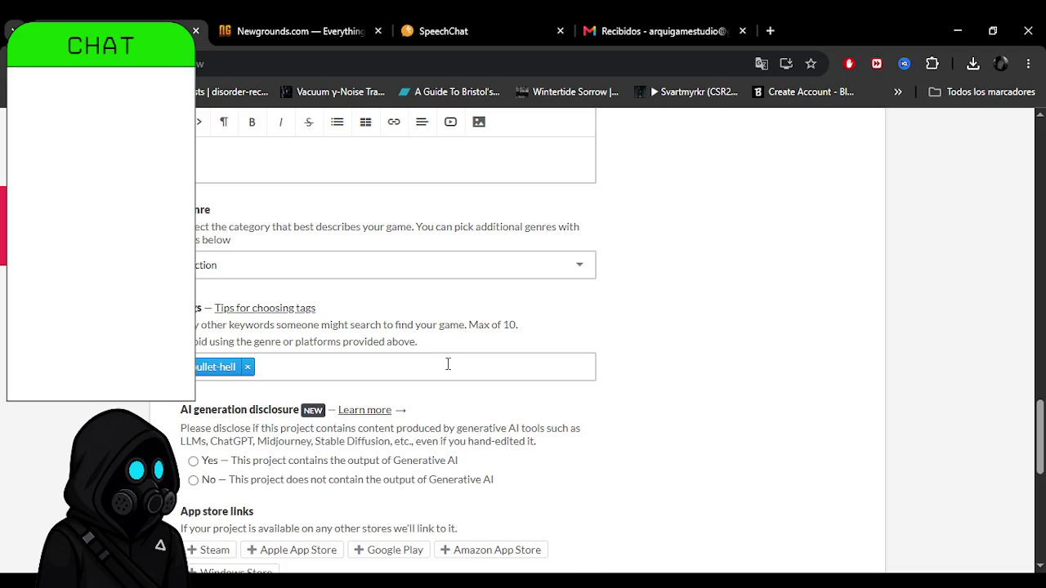
{"action": "type", "text": "spl"}
{"action": "key", "text": "BackSpace"}
{"action": "key", "text": "BackSpace"}
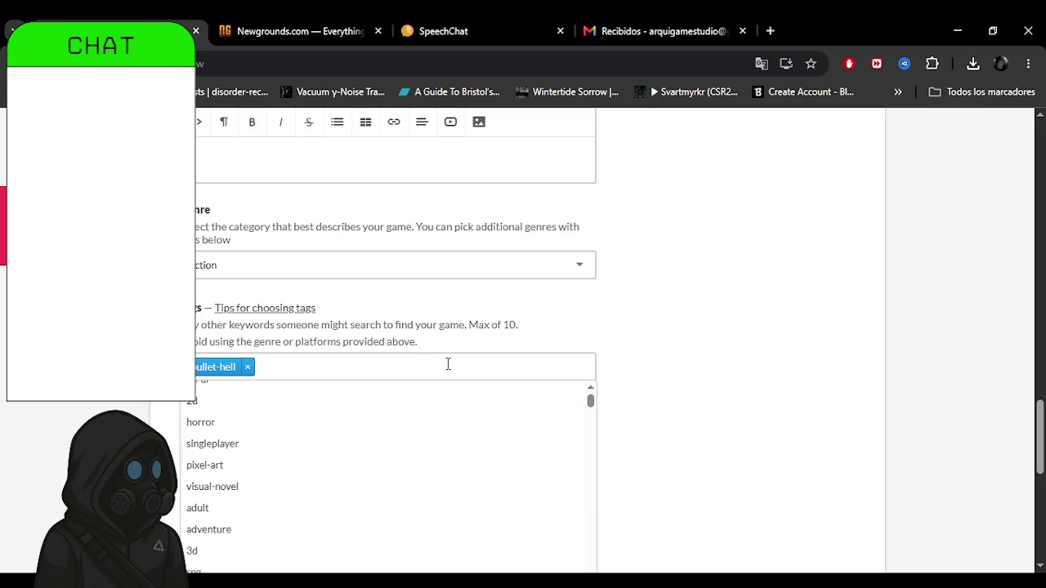
{"action": "left_click", "coordinate": [474, 433]}
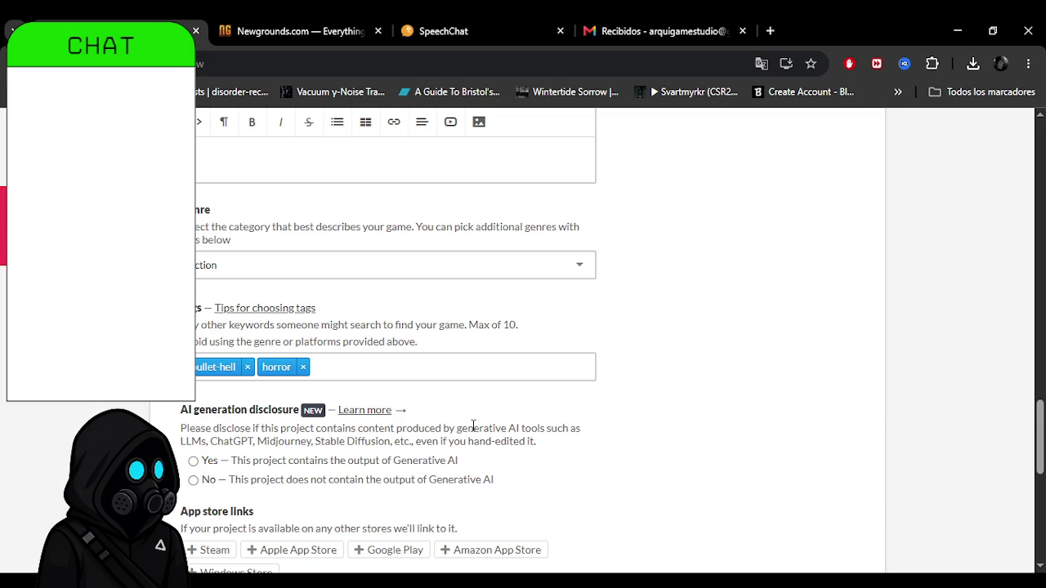
{"action": "type", "text": "snuff"}
{"action": "key", "text": "Return"}
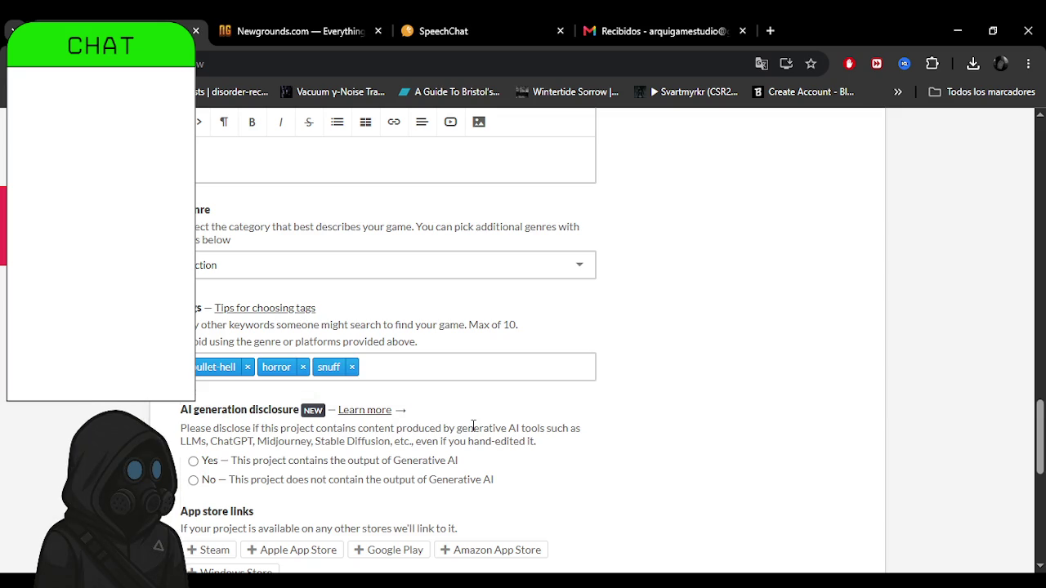
{"action": "left_click", "coordinate": [625, 411]}
{"action": "scroll", "coordinate": [507, 363], "scroll_direction": "down", "scroll_amount": 1}
Add the tags 2d, short and game-jam, then switch to the live chat.
{"action": "left_click", "coordinate": [463, 321]}
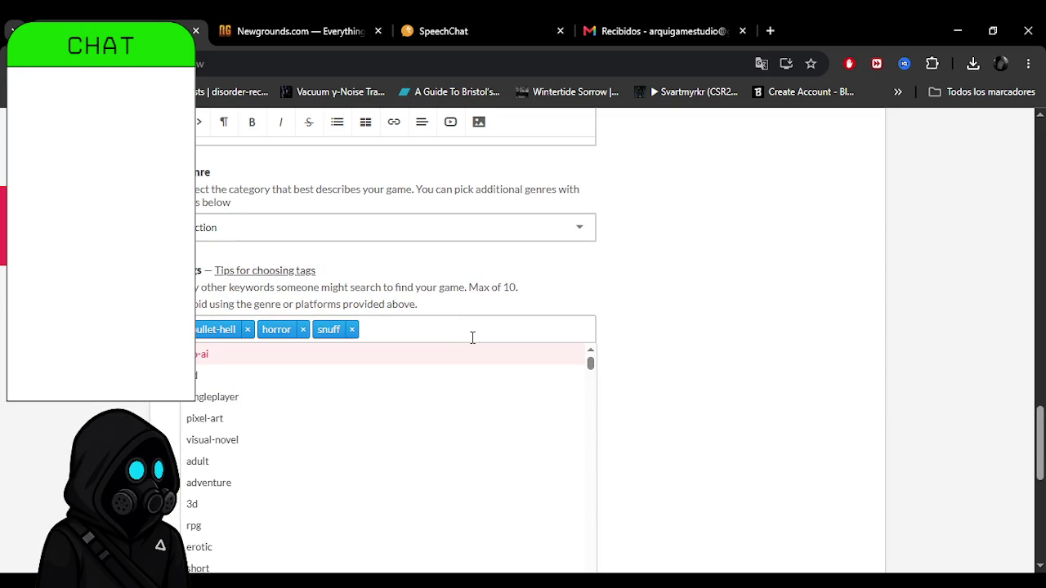
{"action": "type", "text": "2D"}
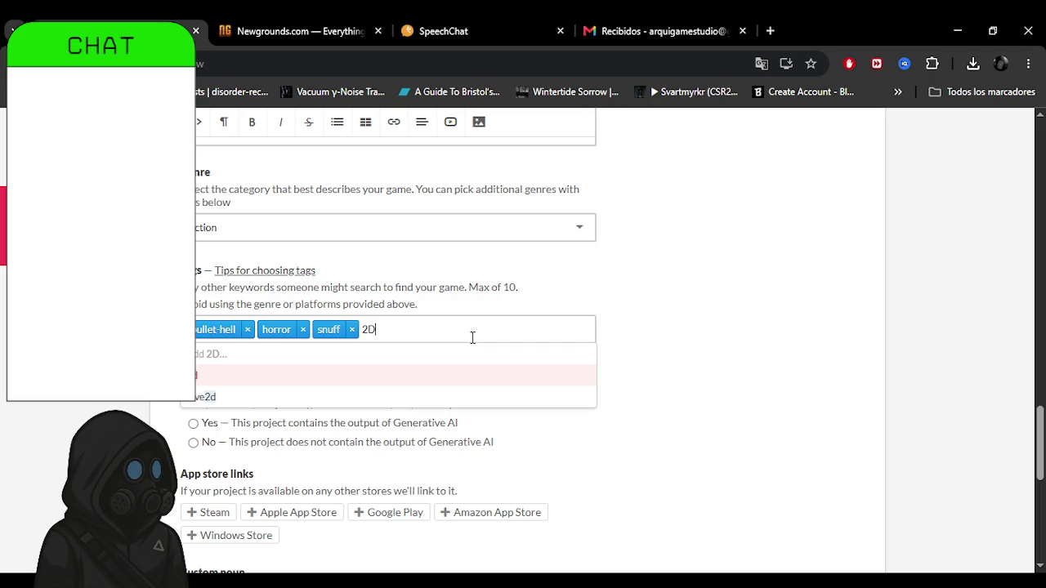
{"action": "left_click", "coordinate": [460, 380]}
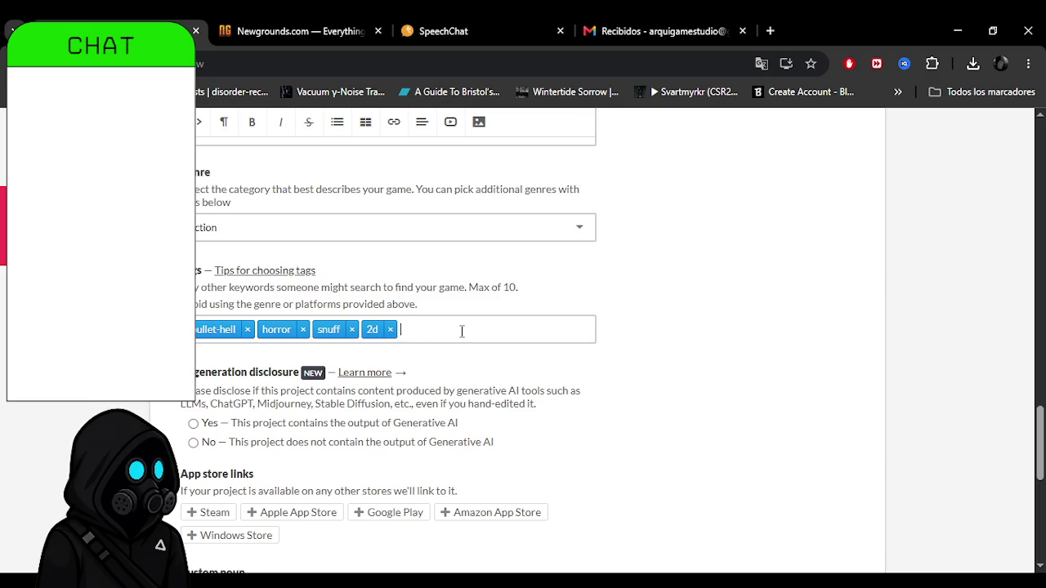
{"action": "middle_click", "coordinate": [735, 384]}
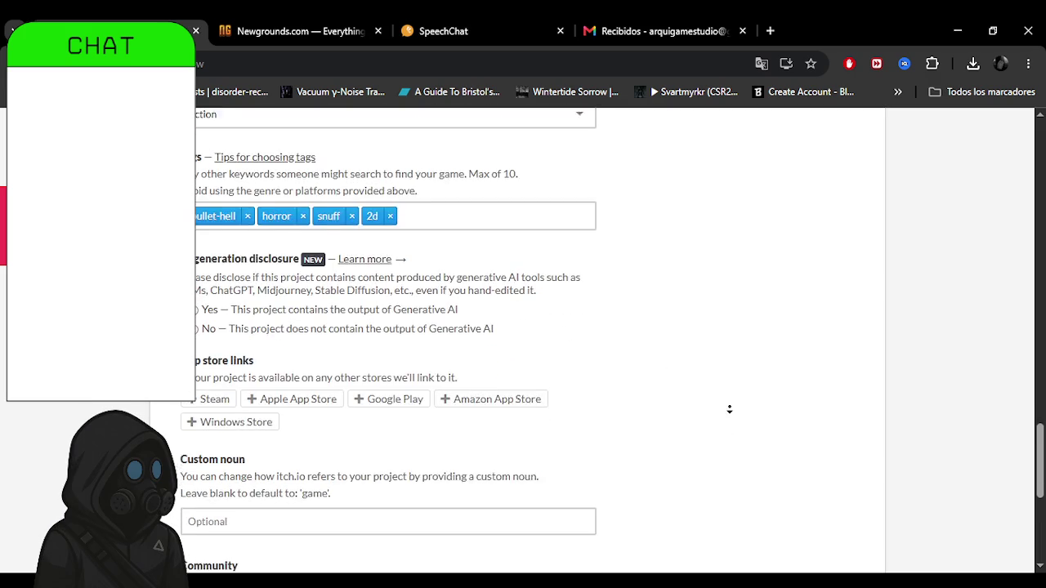
{"action": "left_click", "coordinate": [520, 201]}
{"action": "type", "text": "shor"}
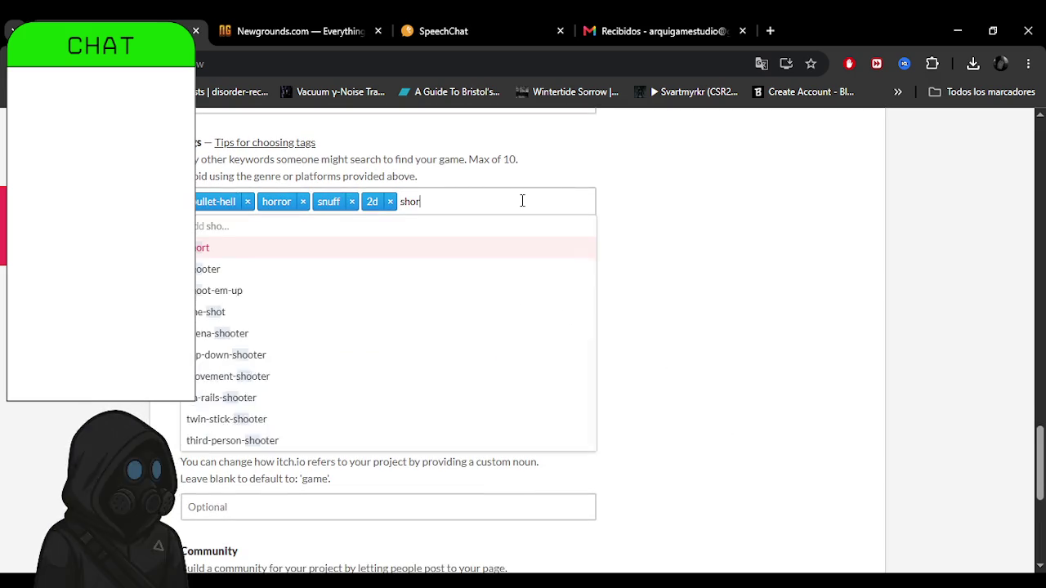
{"action": "type", "text": "t"}
{"action": "left_click", "coordinate": [313, 247]}
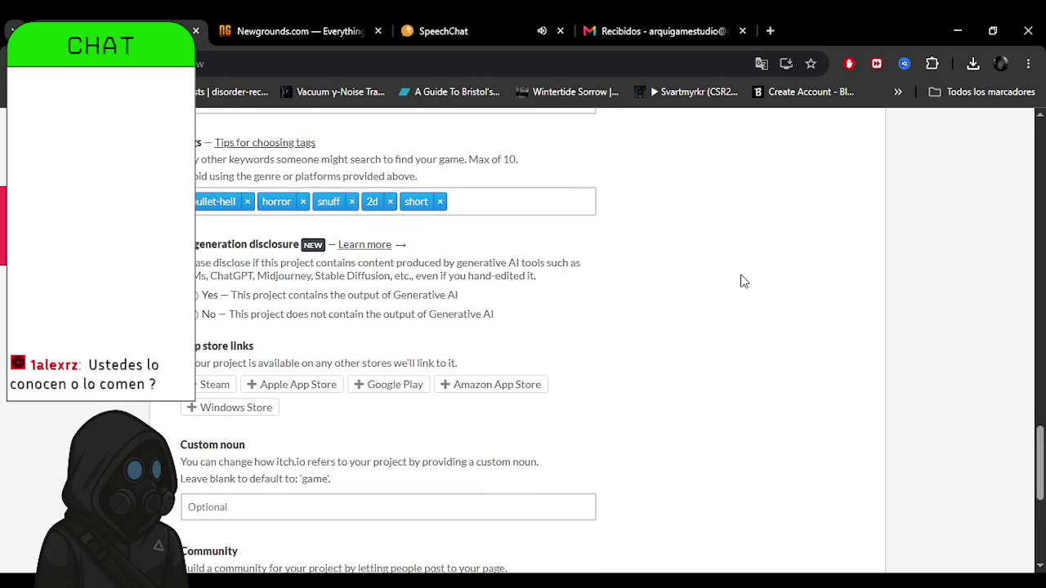
{"action": "type", "text": "ga"}
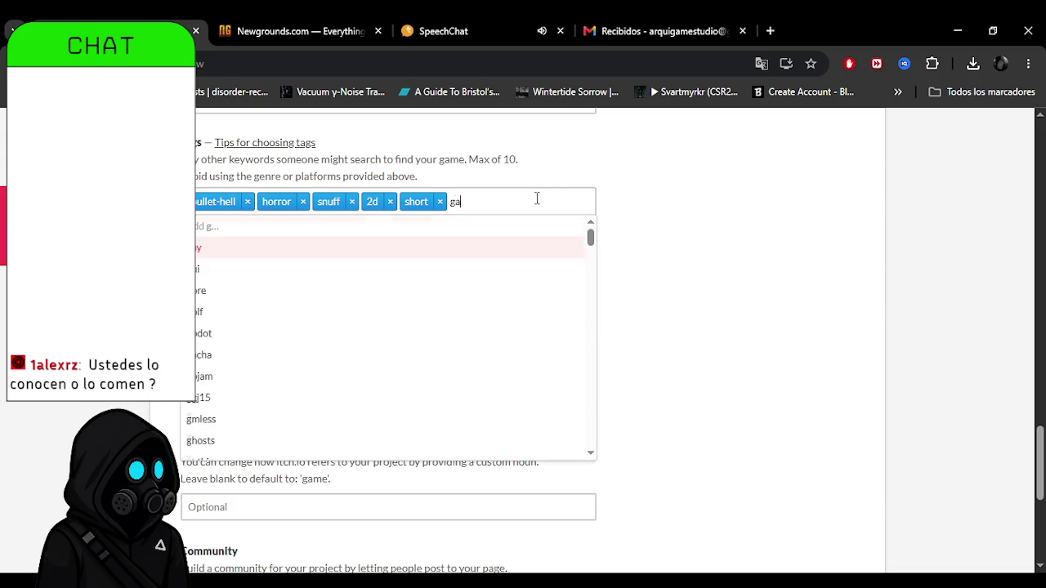
{"action": "type", "text": "me jam"}
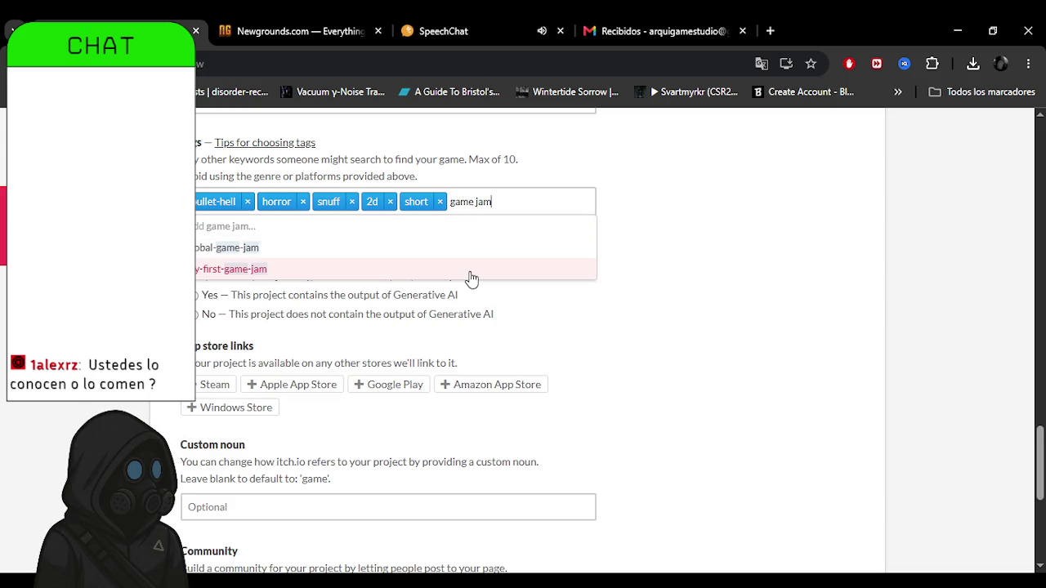
{"action": "left_click", "coordinate": [523, 231]}
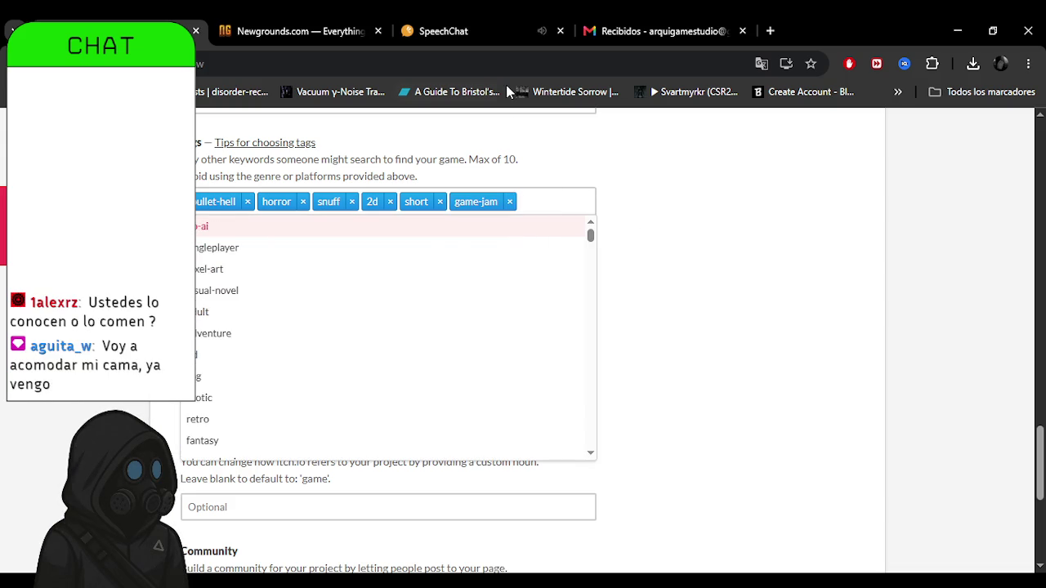
{"action": "type", "text": "gamejam"}
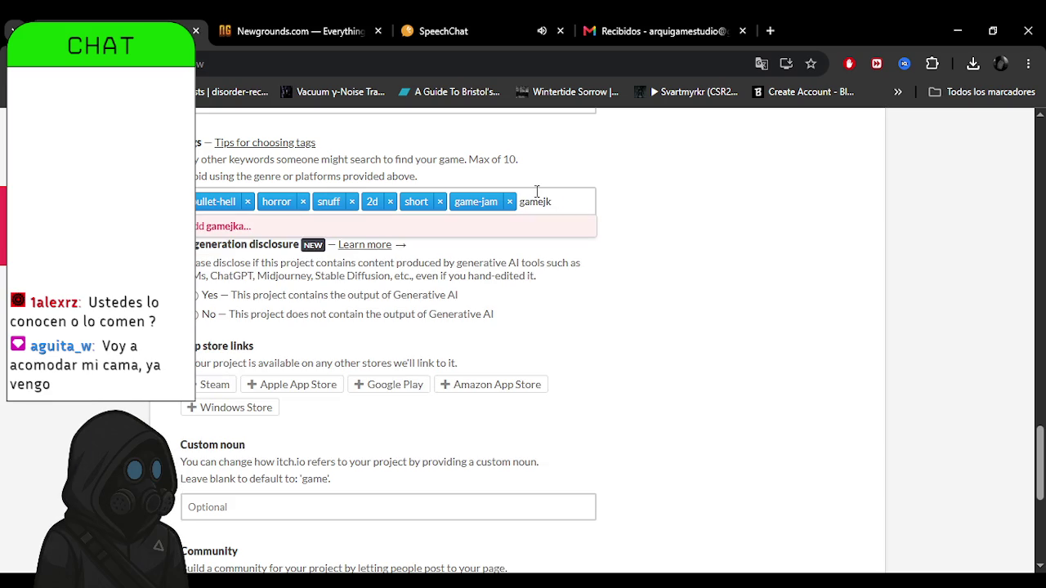
{"action": "left_click", "coordinate": [441, 31]}
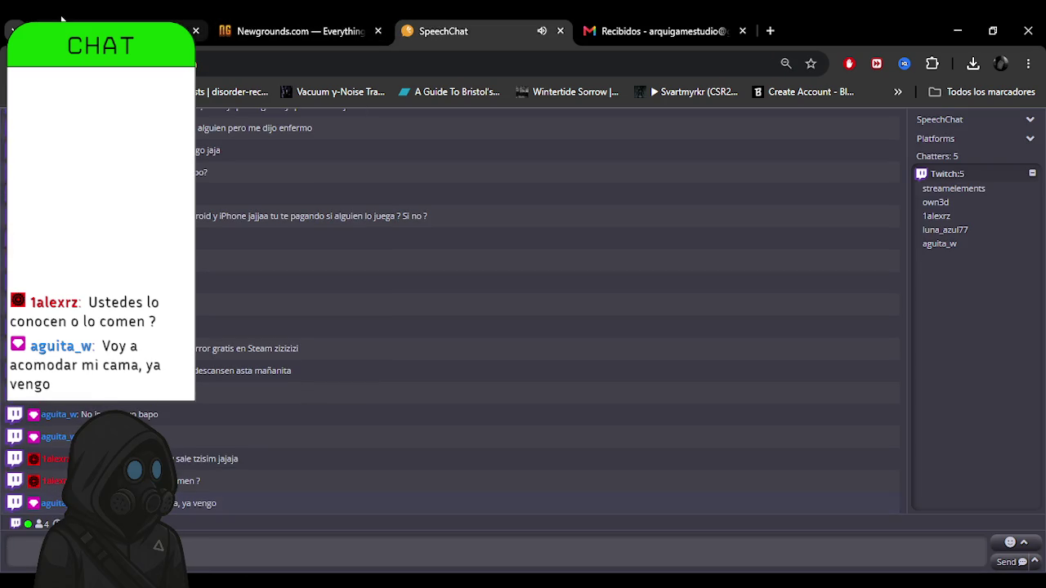
Back on the itch.io edit page, declare the project contains no Generative AI output.
{"action": "left_click", "coordinate": [62, 18]}
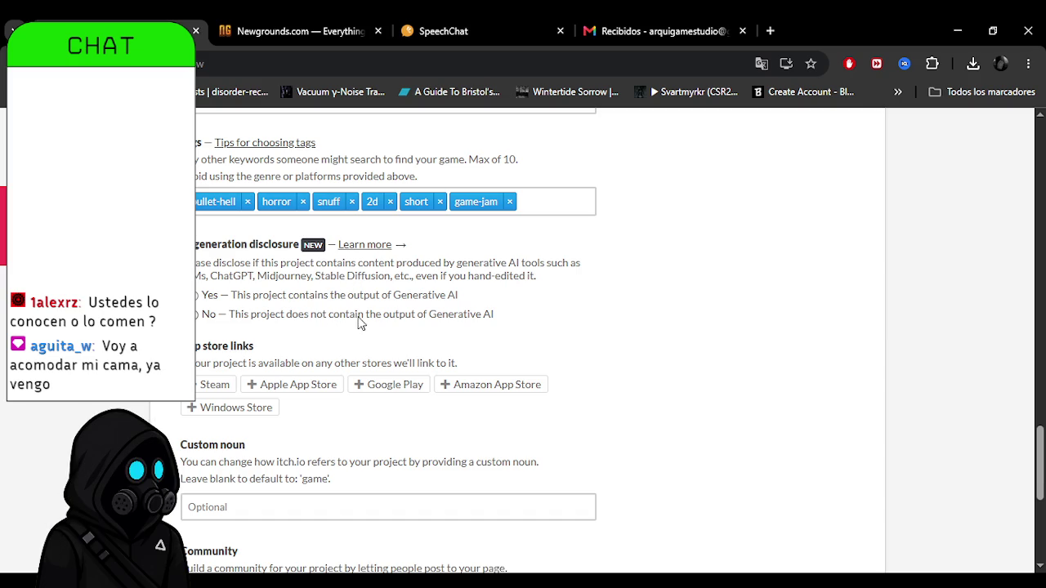
{"action": "left_click", "coordinate": [197, 315]}
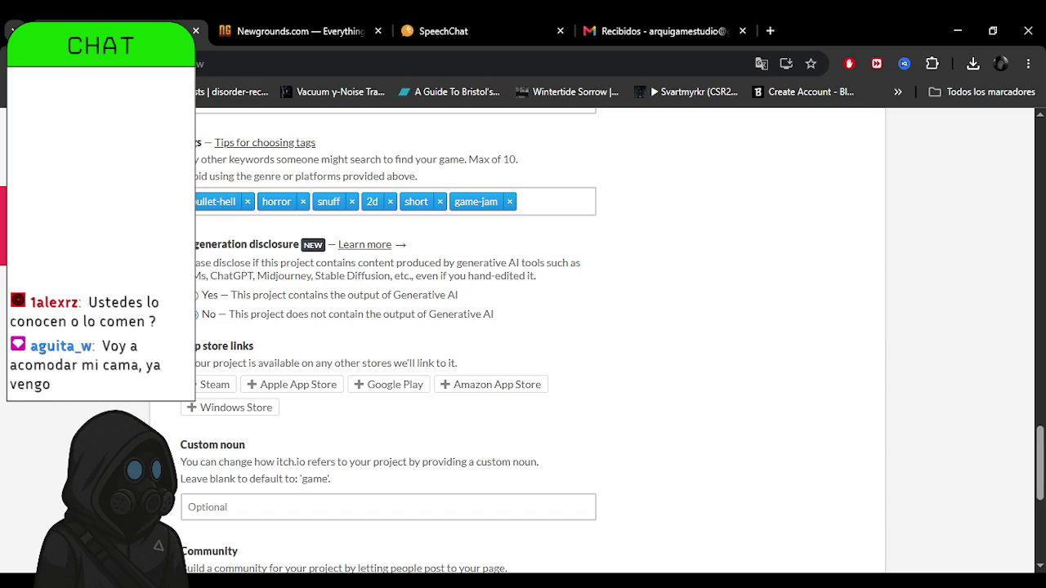
{"action": "scroll", "coordinate": [539, 347], "scroll_direction": "down", "scroll_amount": 1}
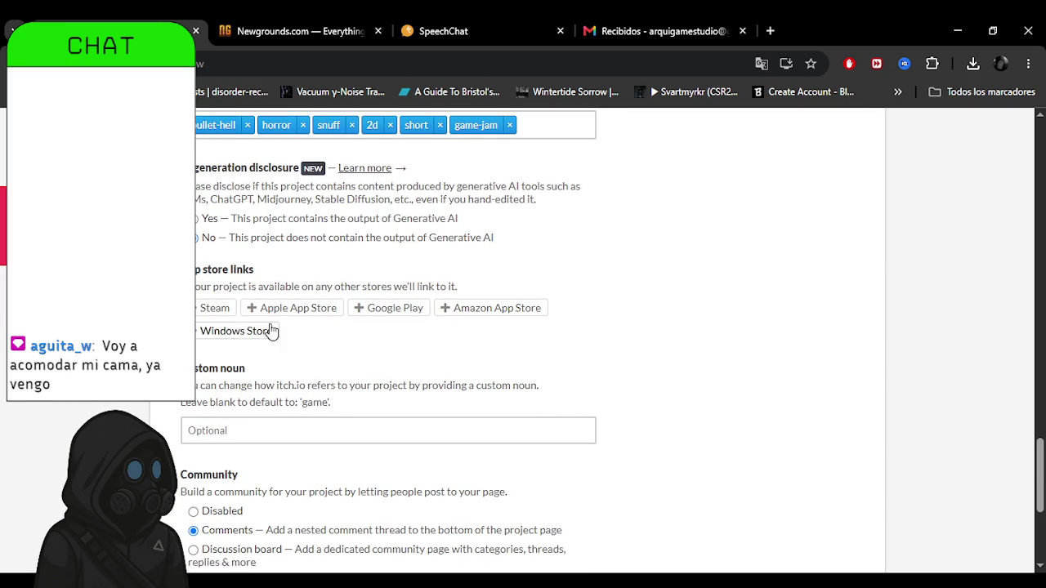
{"action": "scroll", "coordinate": [226, 336], "scroll_direction": "down", "scroll_amount": 1}
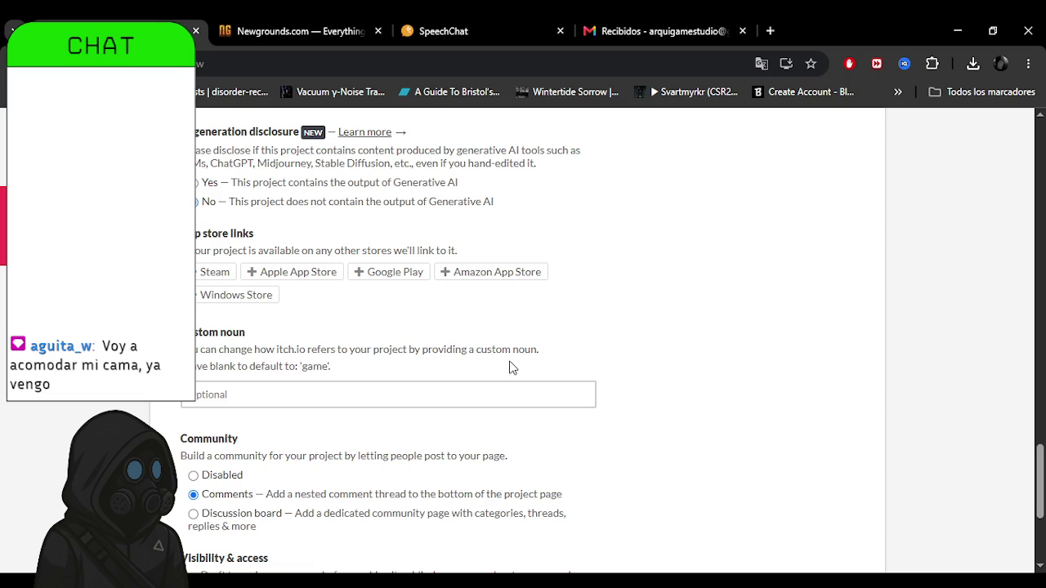
{"action": "middle_click", "coordinate": [706, 435]}
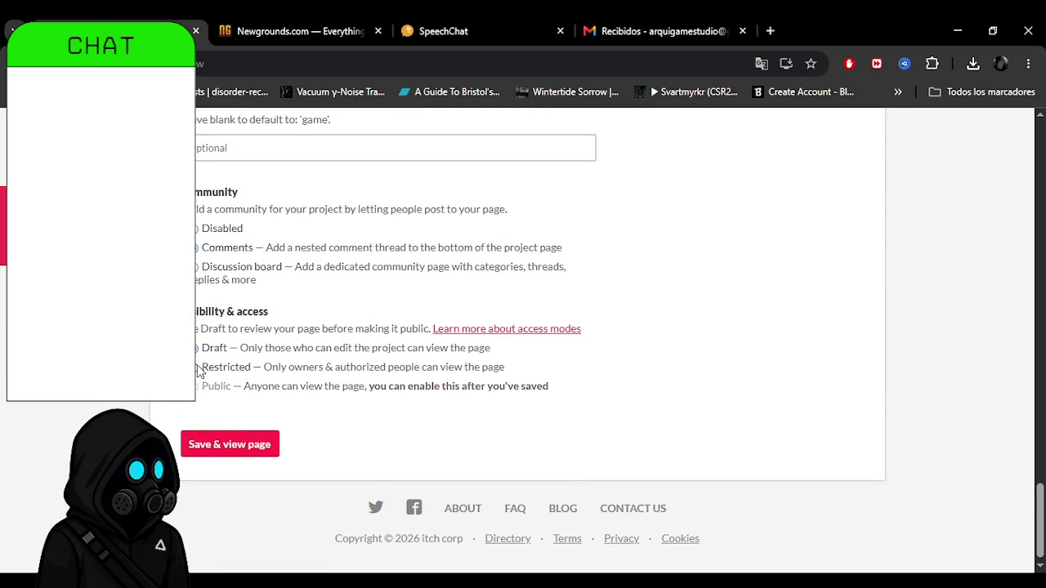
{"action": "middle_click", "coordinate": [172, 430]}
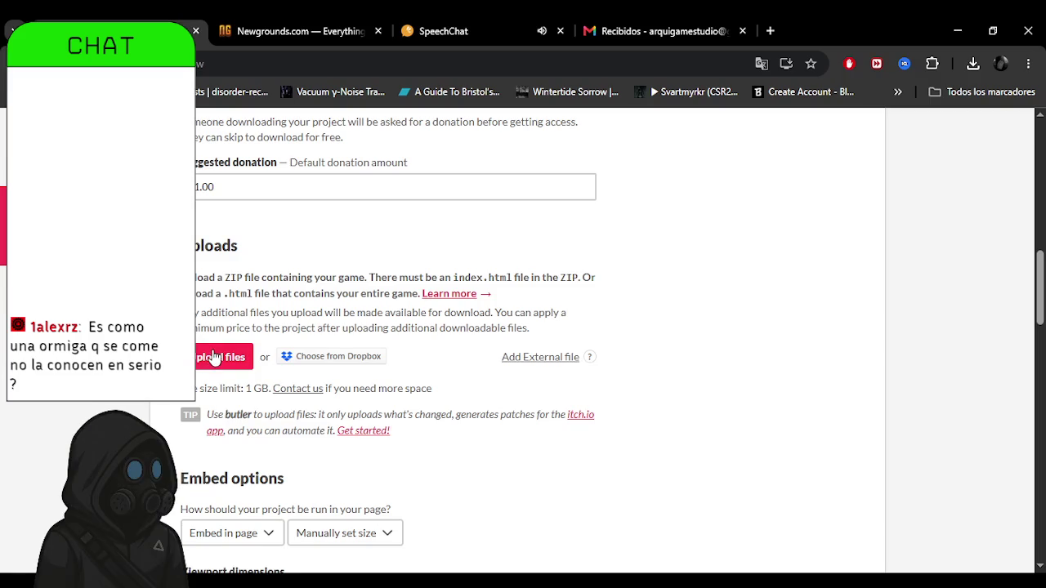
{"action": "left_click", "coordinate": [214, 360]}
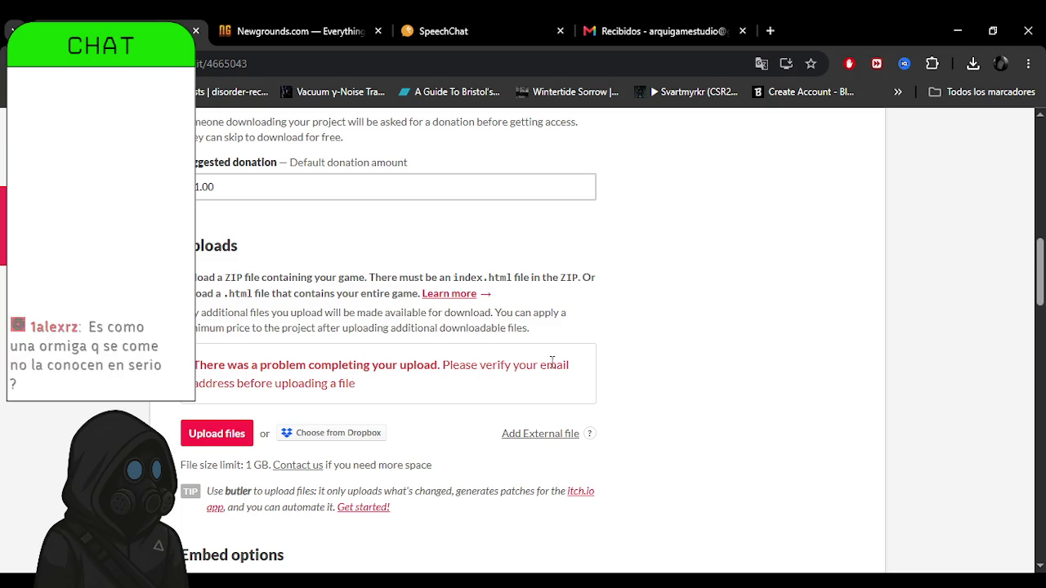
Open itch.io's verification email in the Gmail inbox.
{"action": "left_click", "coordinate": [707, 23]}
{"action": "left_click", "coordinate": [366, 259]}
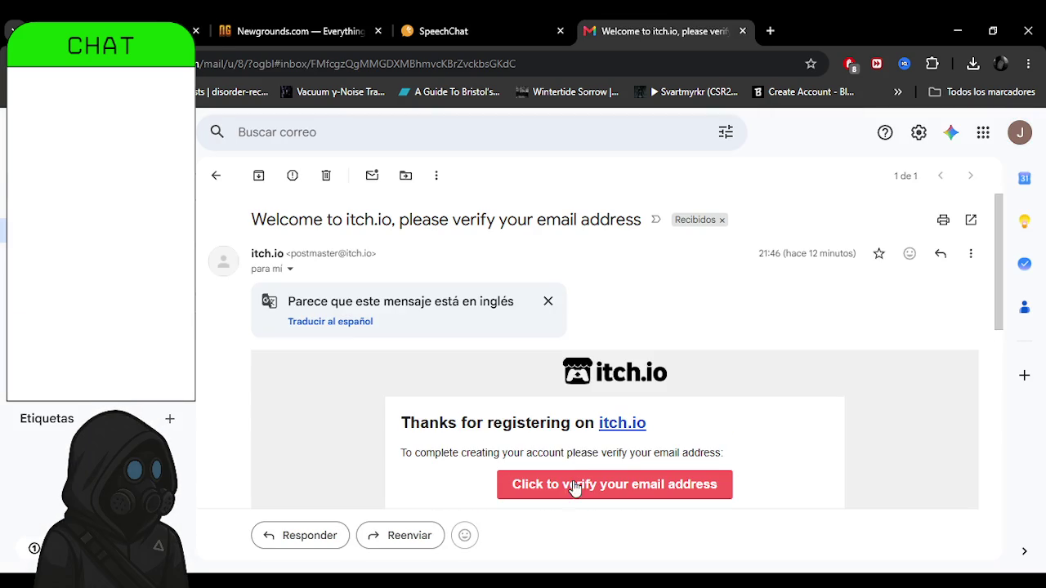
Confirm the itch.io account's email verification and return to the game's edit page.
{"action": "left_click", "coordinate": [574, 488]}
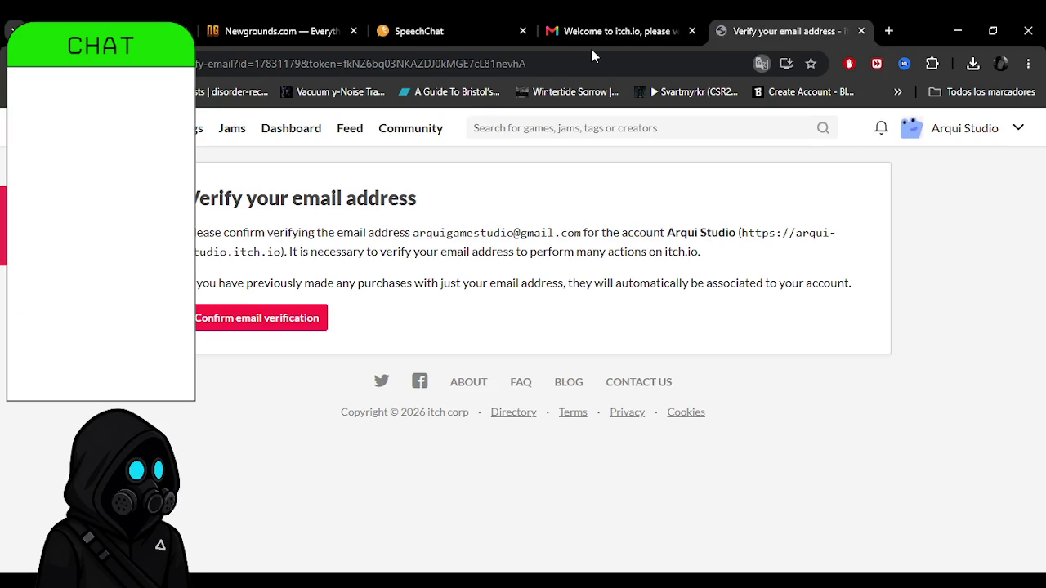
{"action": "left_click", "coordinate": [231, 325]}
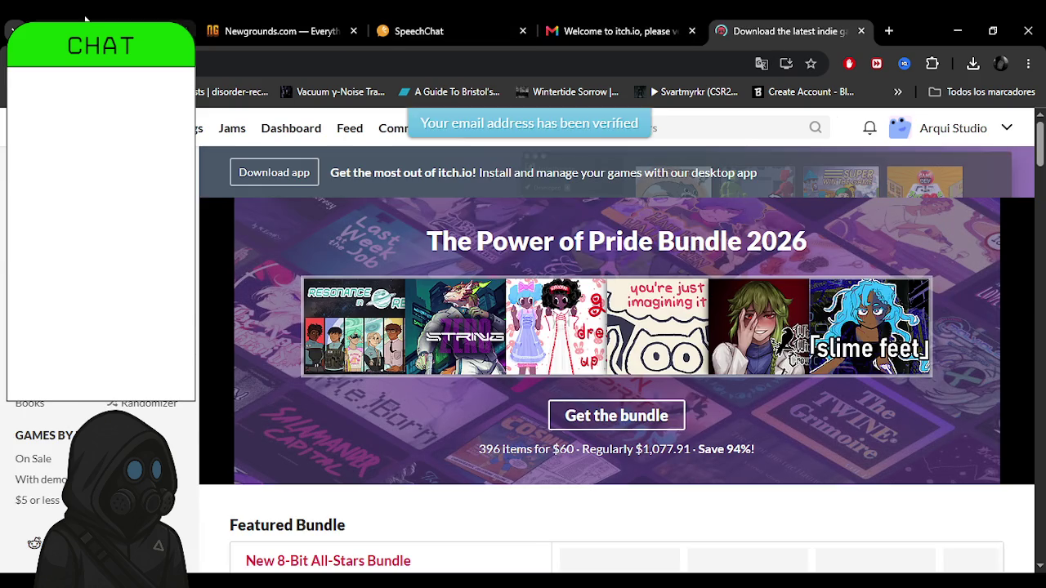
{"action": "left_click", "coordinate": [22, 18]}
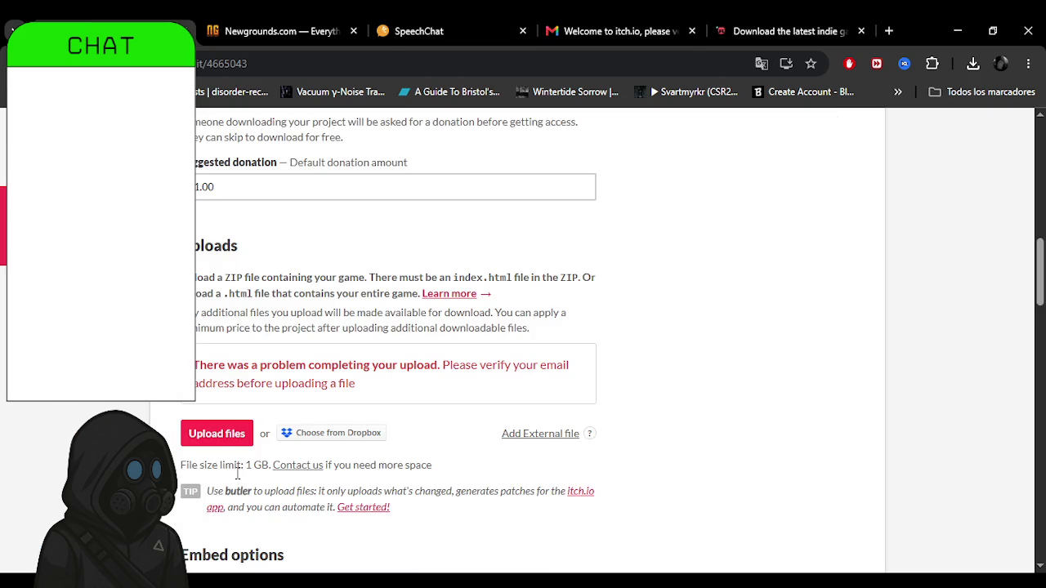
Upload PacificPlayLandGame.zip as the game file.
{"action": "left_click", "coordinate": [221, 436]}
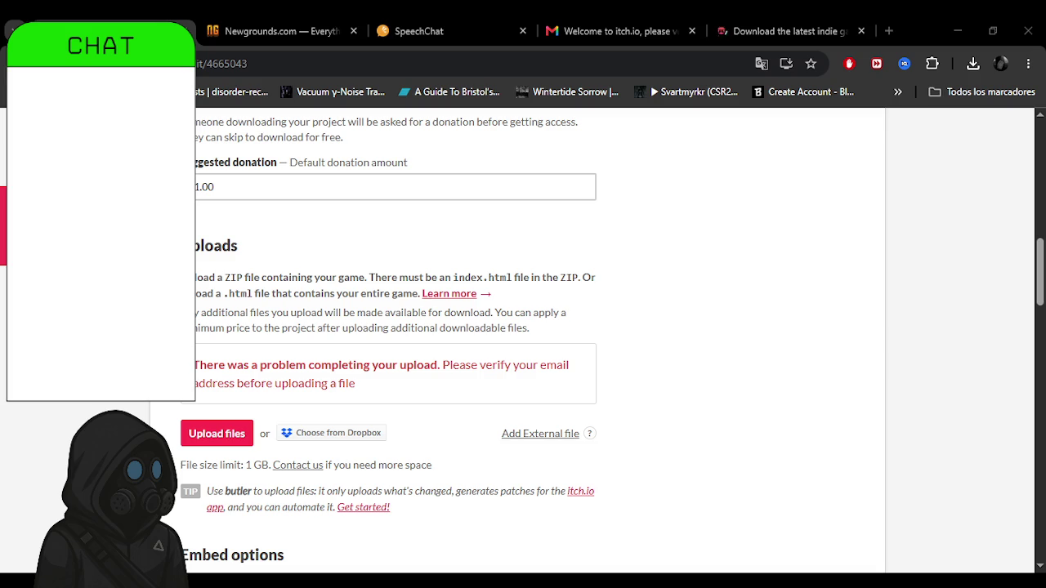
{"action": "key", "text": "Return"}
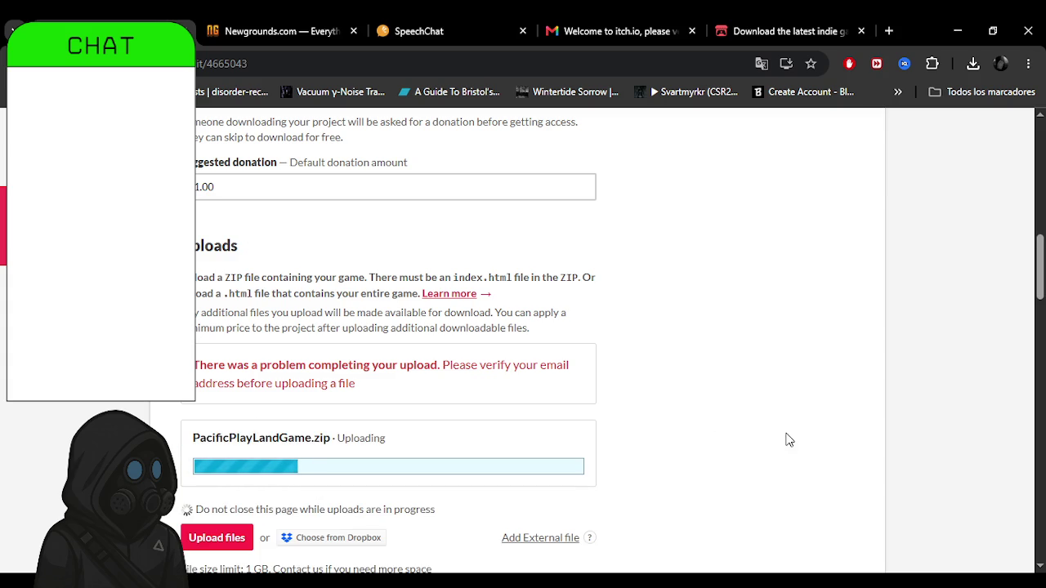
{"action": "scroll", "coordinate": [635, 412], "scroll_direction": "down", "scroll_amount": 2}
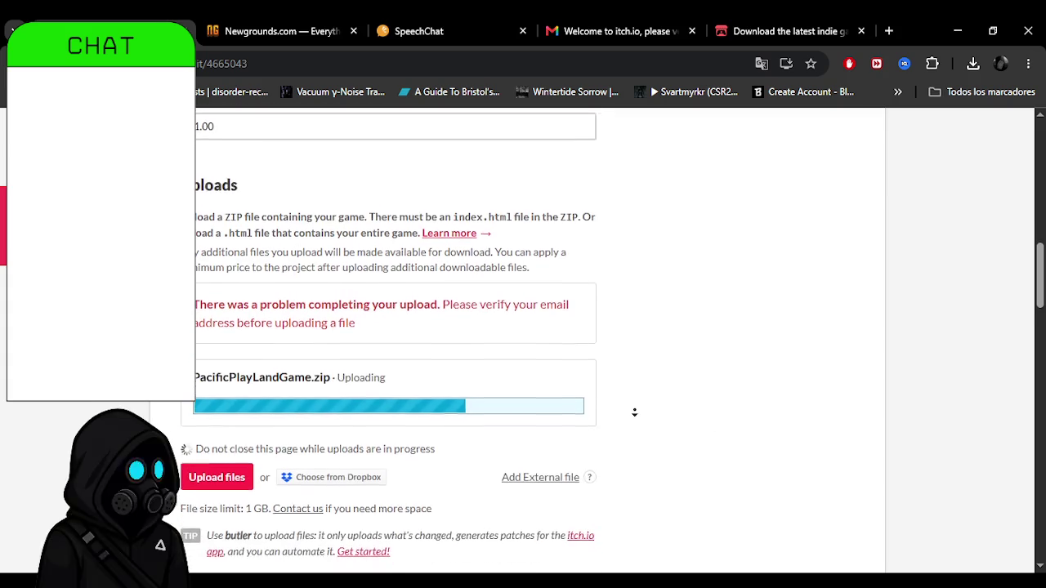
{"action": "scroll", "coordinate": [635, 413], "scroll_direction": "down", "scroll_amount": 3}
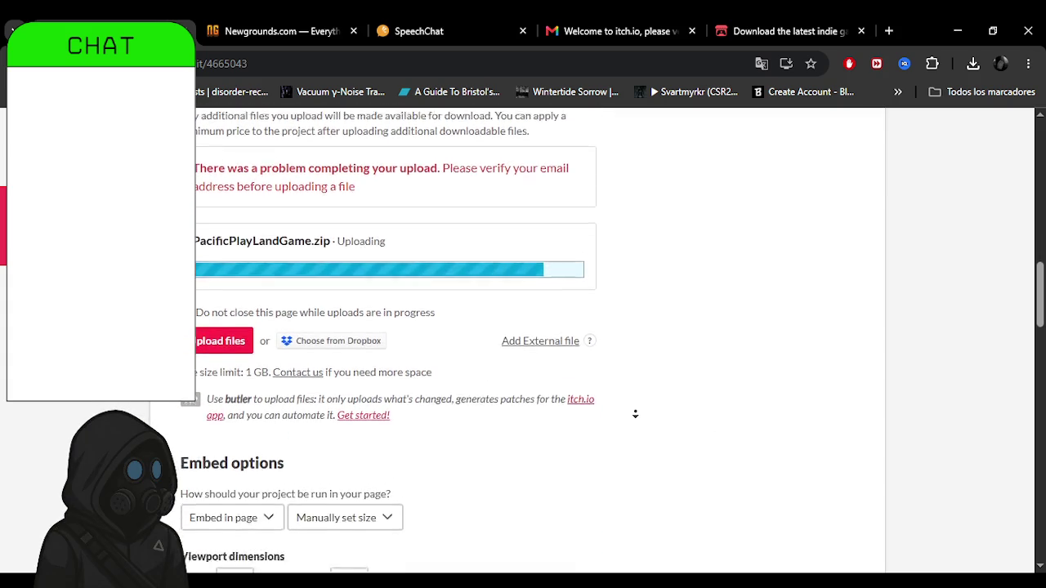
{"action": "scroll", "coordinate": [640, 384], "scroll_direction": "up", "scroll_amount": 2}
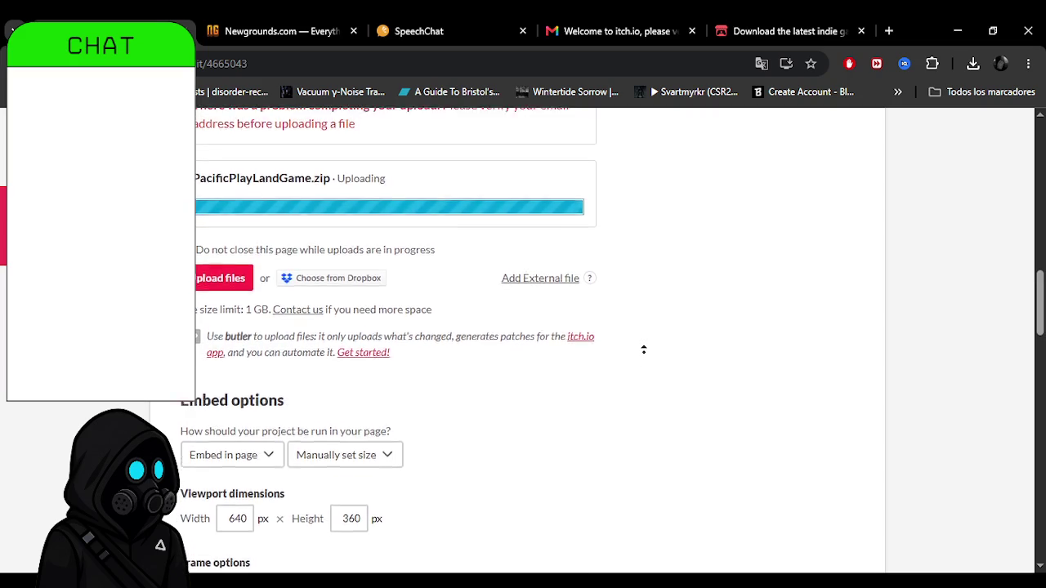
{"action": "scroll", "coordinate": [643, 348], "scroll_direction": "up", "scroll_amount": 2}
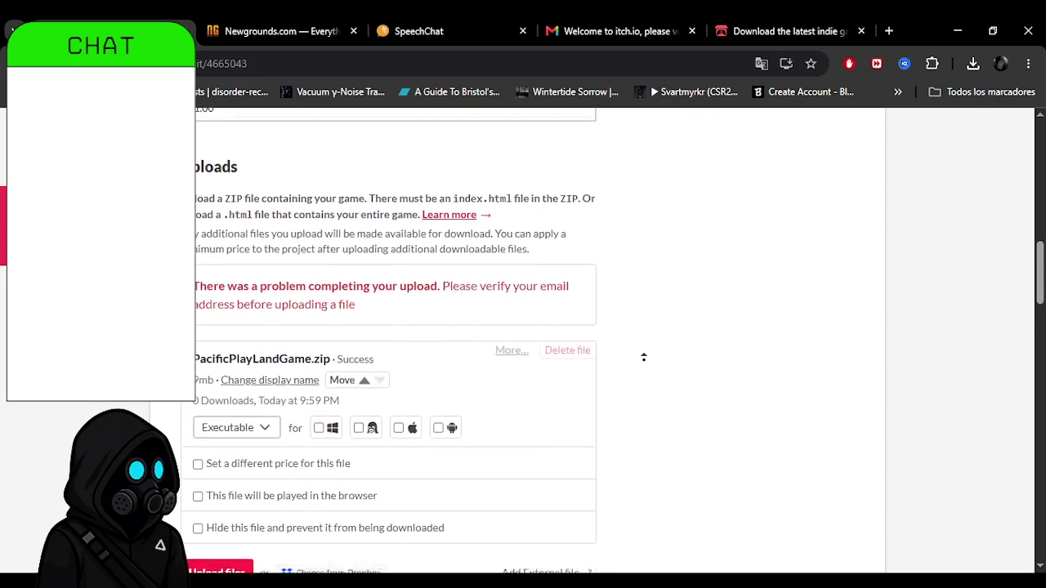
{"action": "scroll", "coordinate": [642, 425], "scroll_direction": "down", "scroll_amount": 2}
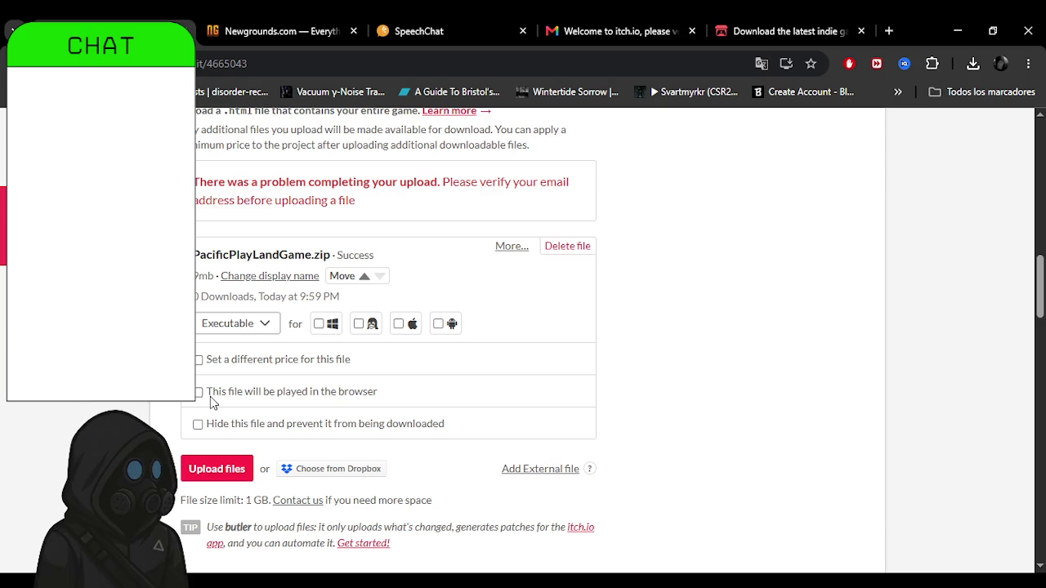
Mark the zip as played in the browser and start uploading it again.
{"action": "left_click", "coordinate": [198, 393]}
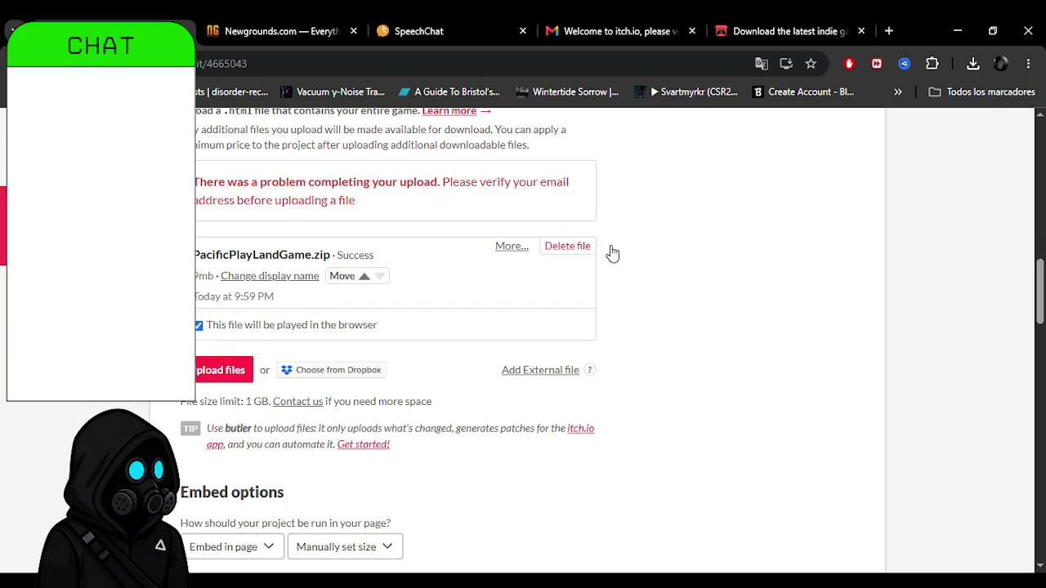
{"action": "left_click", "coordinate": [216, 370]}
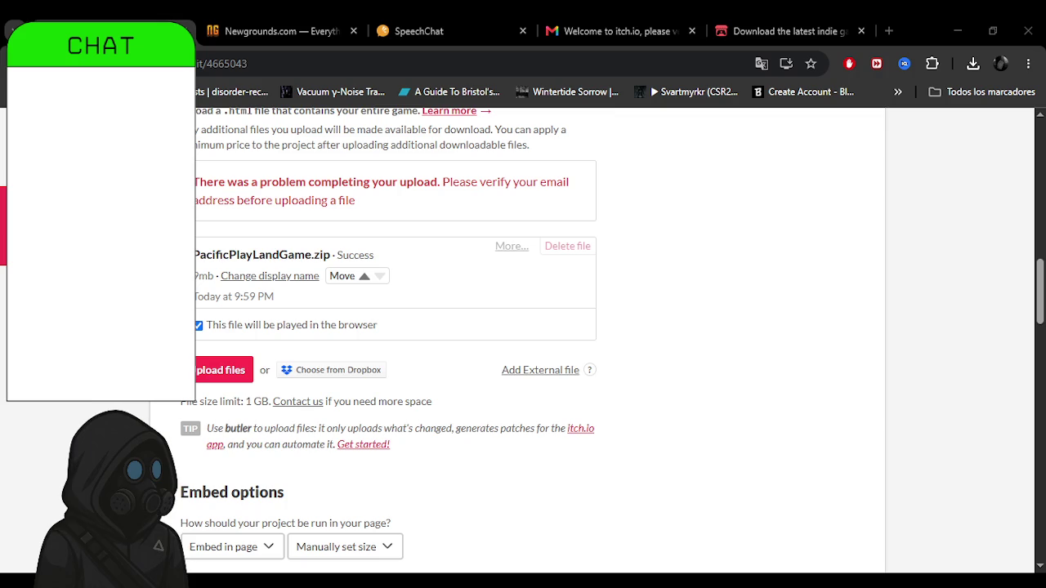
{"action": "double_click", "coordinate": [256, 327]}
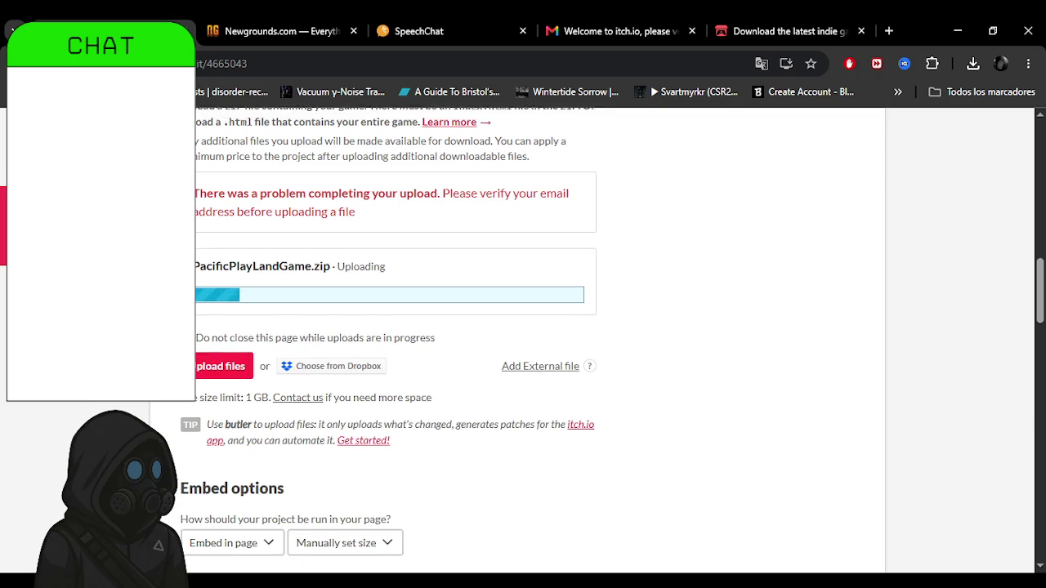
Keep the project kind as HTML and tick Windows for the uploaded PacificPlayLandGame.zip.
{"action": "scroll", "coordinate": [539, 347], "scroll_direction": "up", "scroll_amount": 6}
{"action": "scroll", "coordinate": [537, 318], "scroll_direction": "up", "scroll_amount": 1}
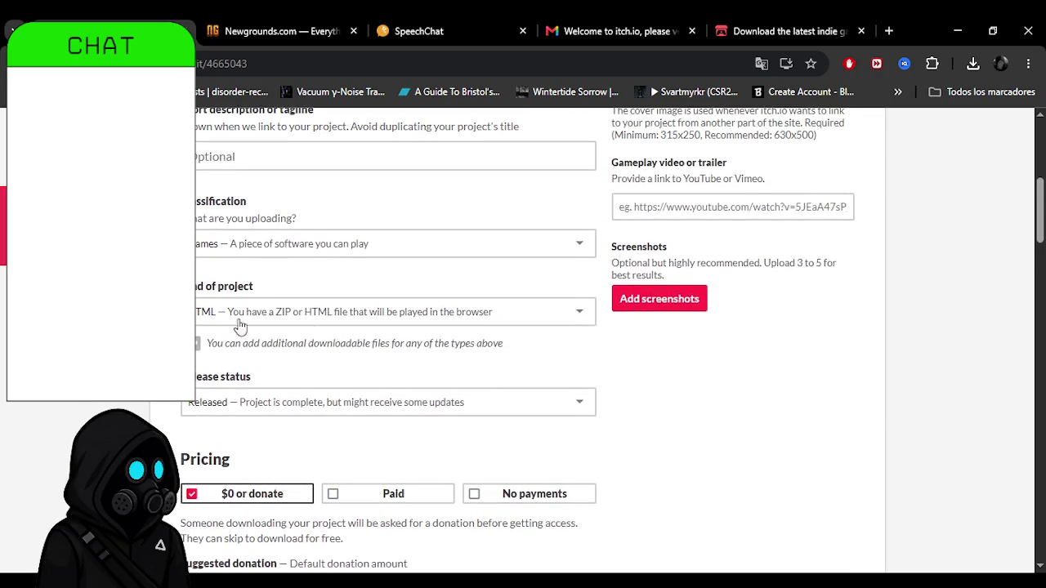
{"action": "left_click", "coordinate": [537, 313]}
{"action": "key", "text": "Escape"}
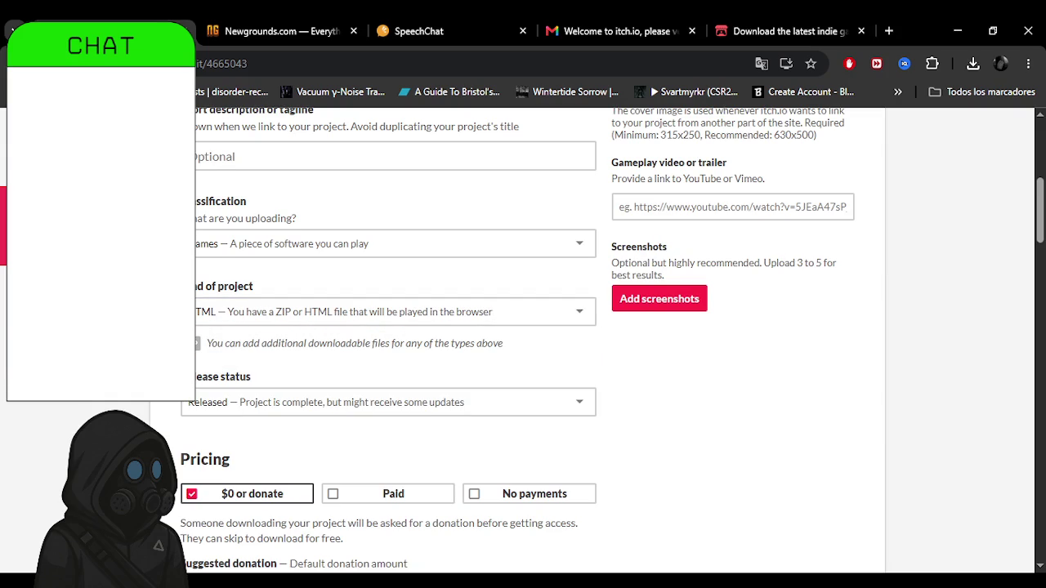
{"action": "scroll", "coordinate": [165, 404], "scroll_direction": "down", "scroll_amount": 1}
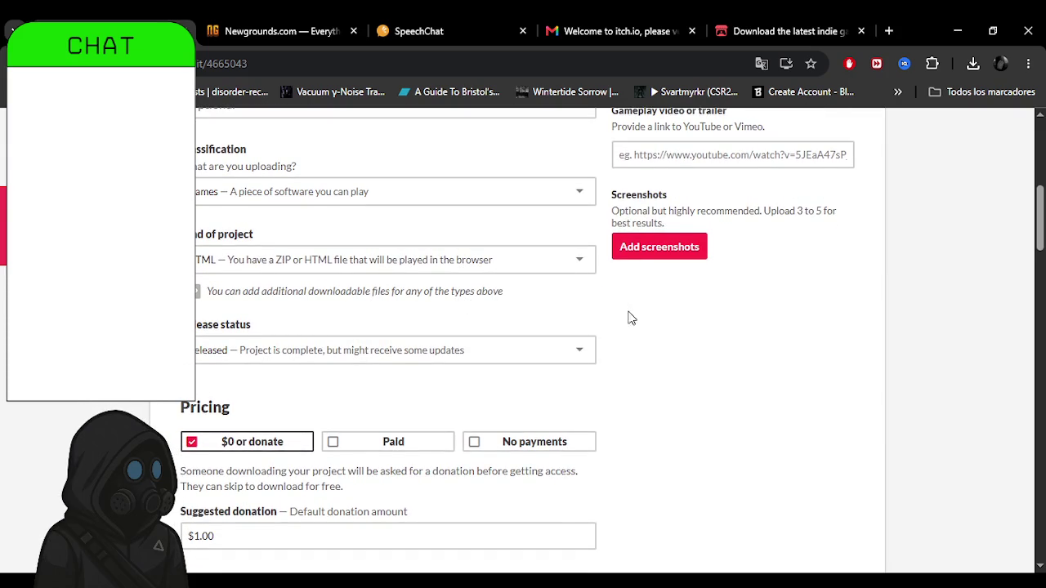
{"action": "scroll", "coordinate": [635, 408], "scroll_direction": "down", "scroll_amount": 5}
{"action": "scroll", "coordinate": [653, 245], "scroll_direction": "up", "scroll_amount": 5}
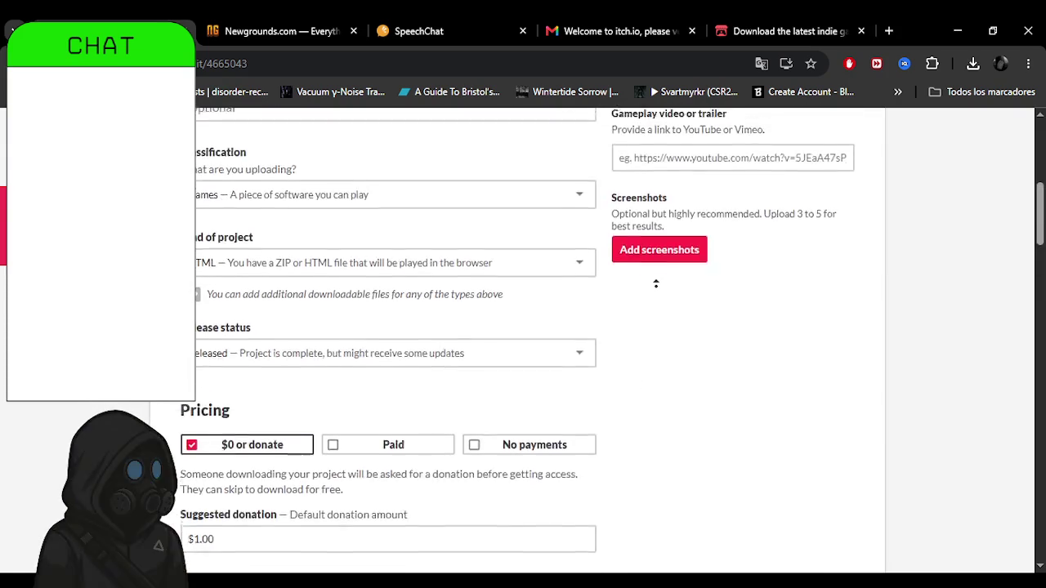
{"action": "scroll", "coordinate": [655, 283], "scroll_direction": "up", "scroll_amount": 3}
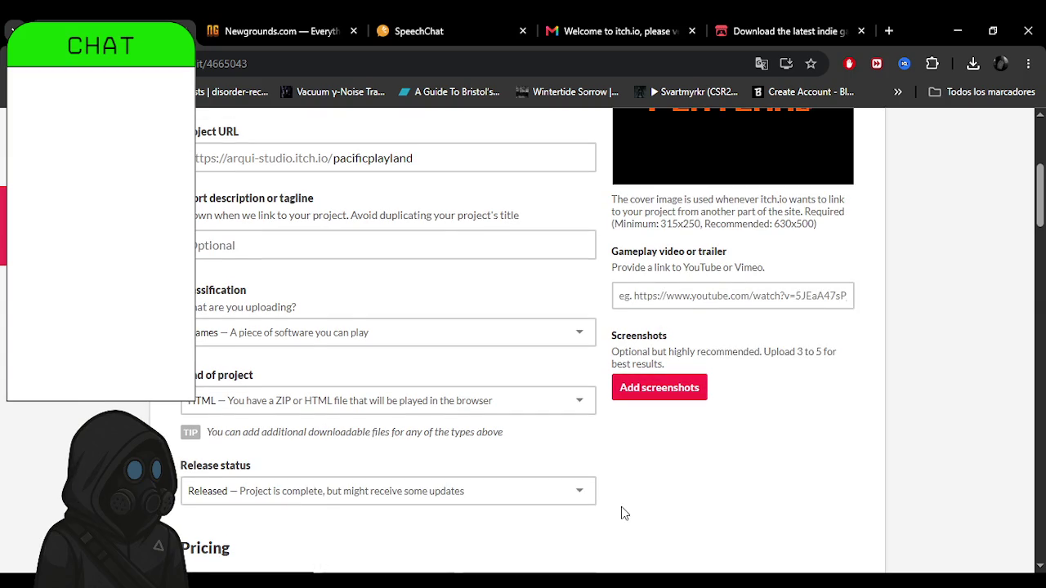
{"action": "middle_click", "coordinate": [619, 428]}
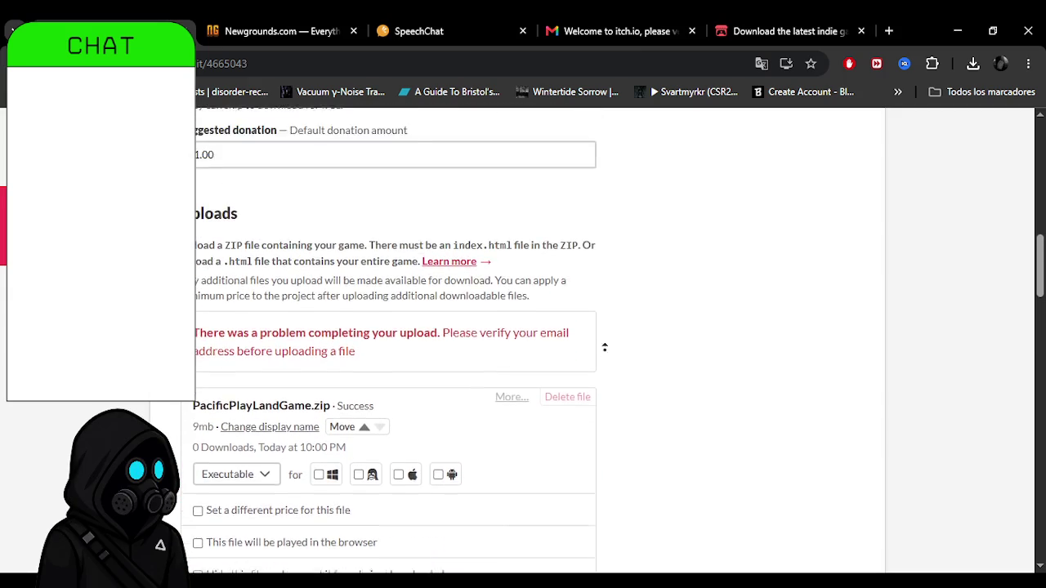
{"action": "left_click", "coordinate": [619, 431]}
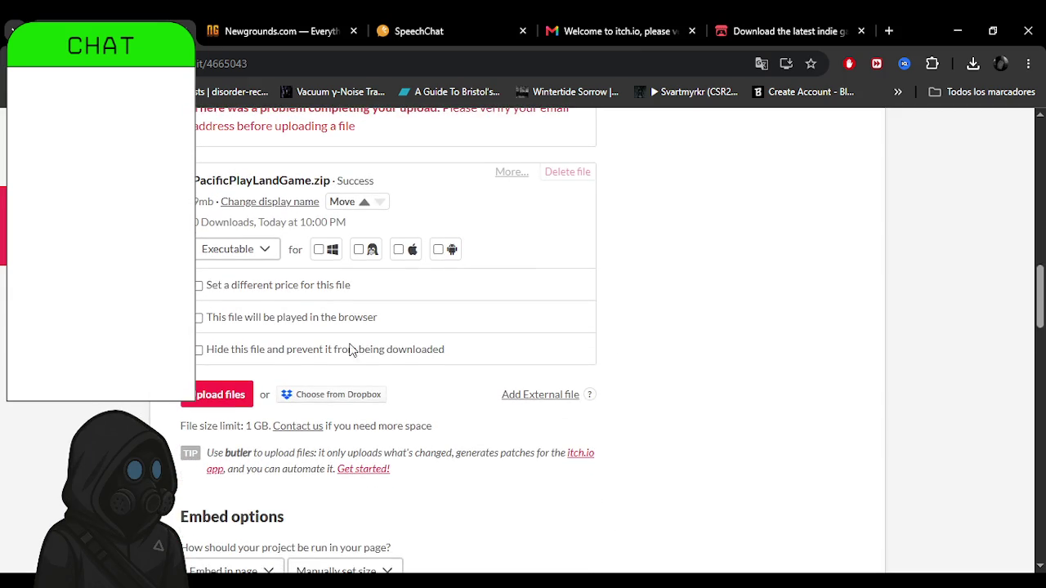
{"action": "left_click", "coordinate": [324, 253]}
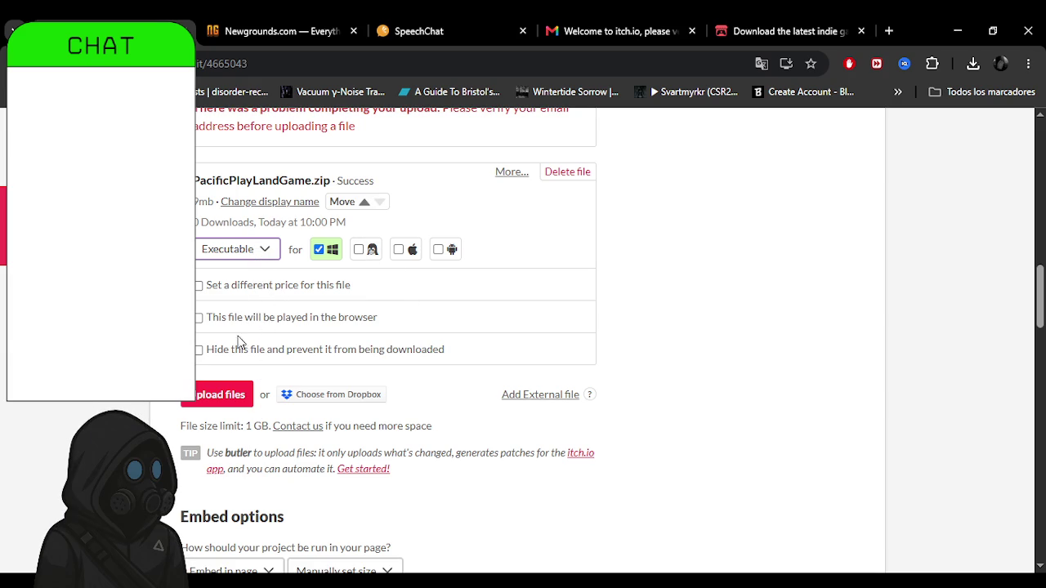
Delete the PacificPlayLandGame.zip upload, ticking the confirmation box.
{"action": "left_click", "coordinate": [577, 178]}
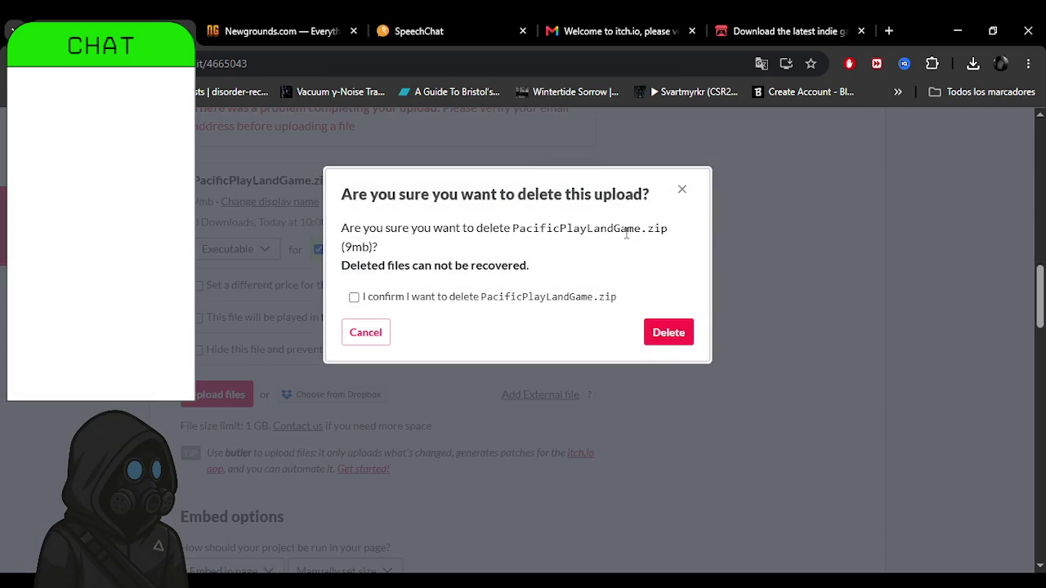
{"action": "left_click", "coordinate": [677, 343]}
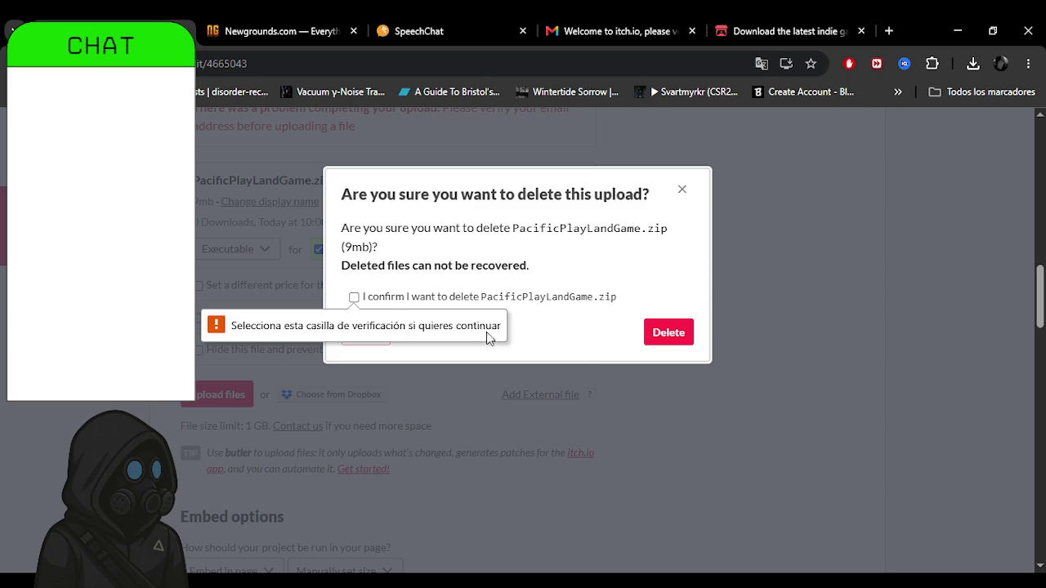
{"action": "left_click", "coordinate": [353, 297]}
{"action": "left_click", "coordinate": [669, 333]}
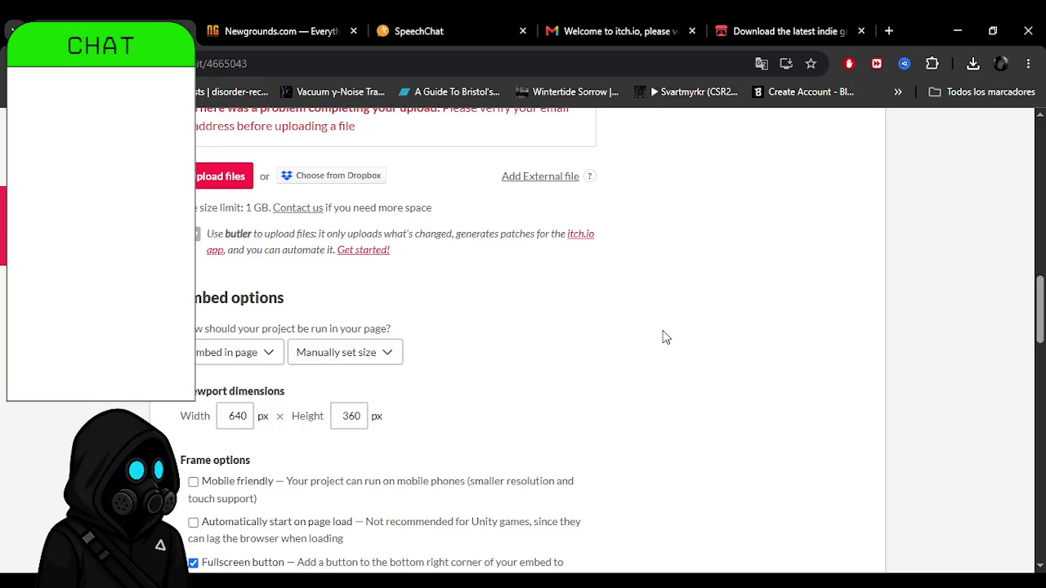
{"action": "middle_click", "coordinate": [663, 332]}
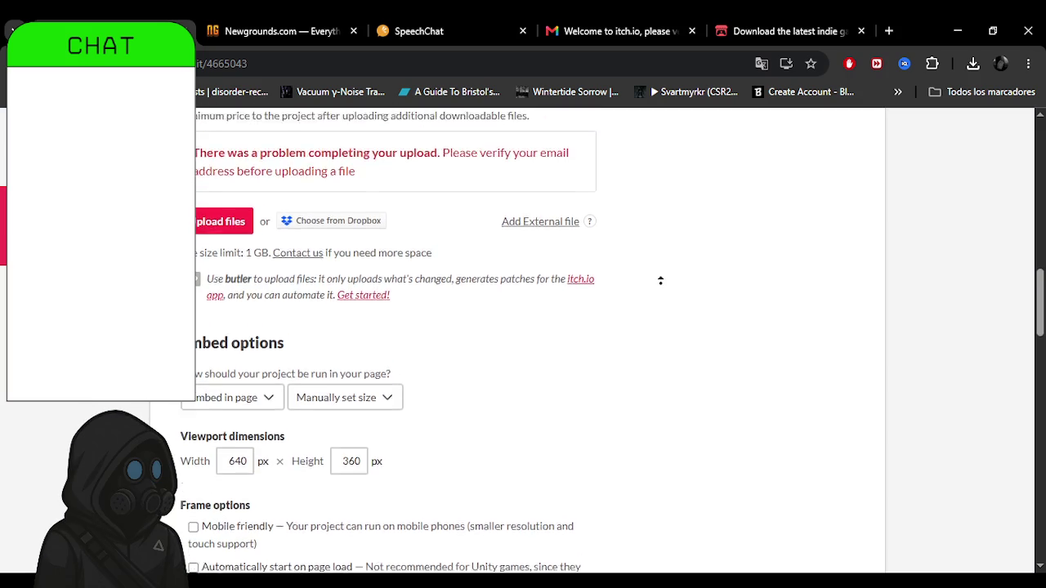
Start a fresh upload of PacificPlayLandGame.zip, then switch to the SpeechChat tab.
{"action": "scroll", "coordinate": [660, 354], "scroll_direction": "down", "scroll_amount": 1}
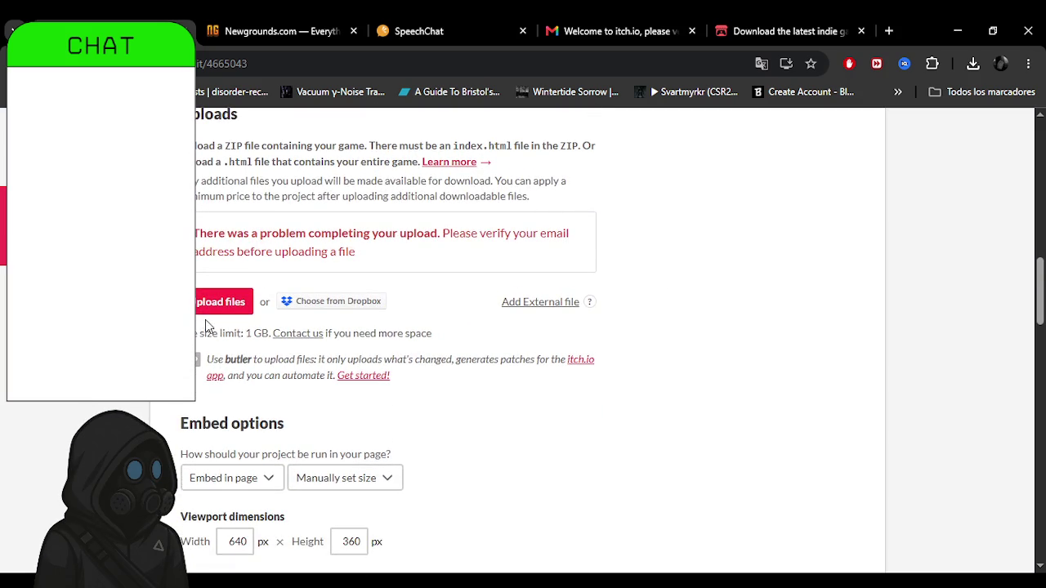
{"action": "key", "text": "alt+Tab"}
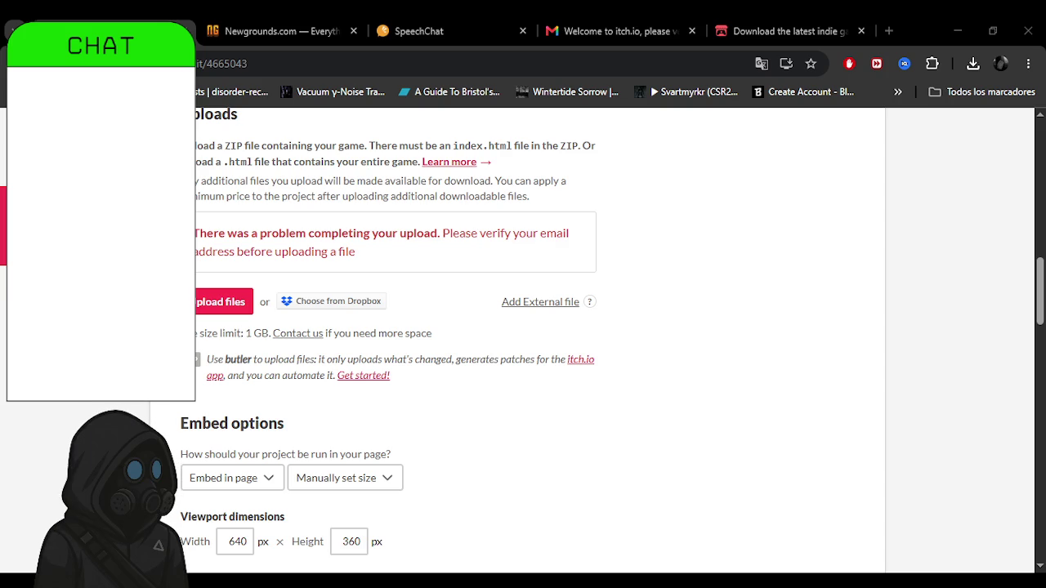
{"action": "key", "text": "Return"}
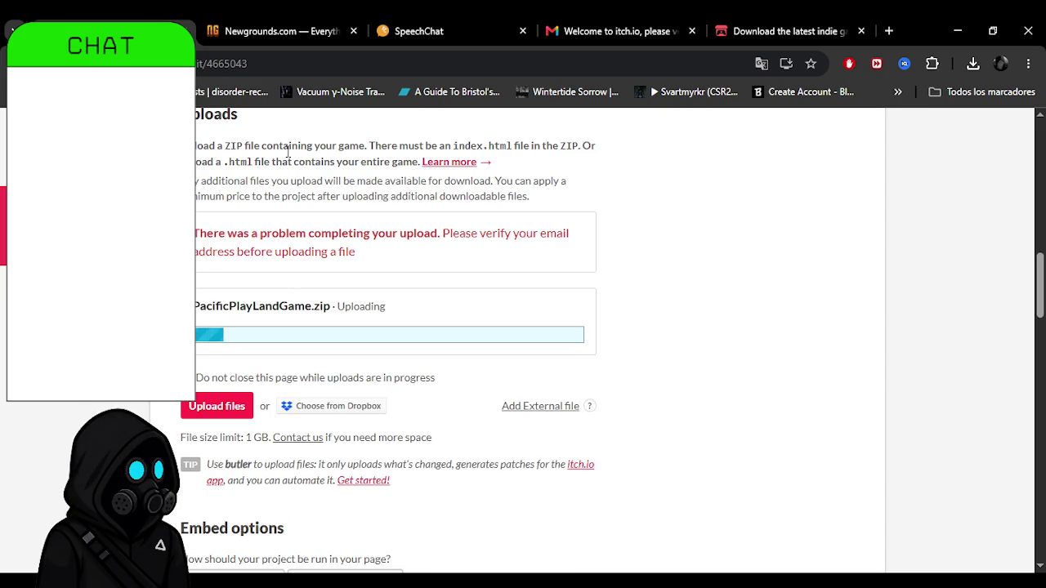
{"action": "key", "text": "ctrl+3"}
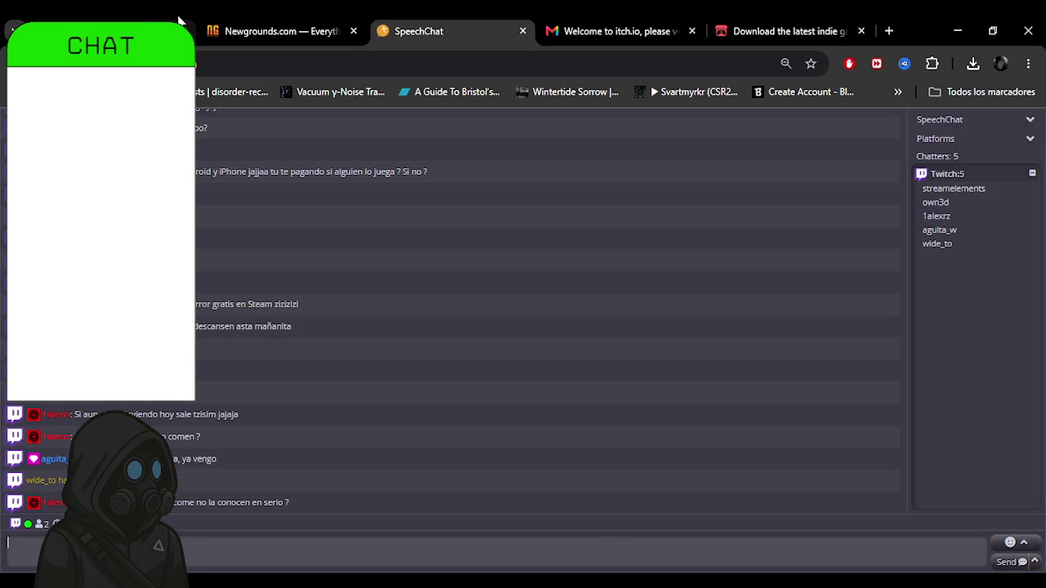
Return from SpeechChat to the itch.io project edit page.
{"action": "left_click", "coordinate": [178, 19]}
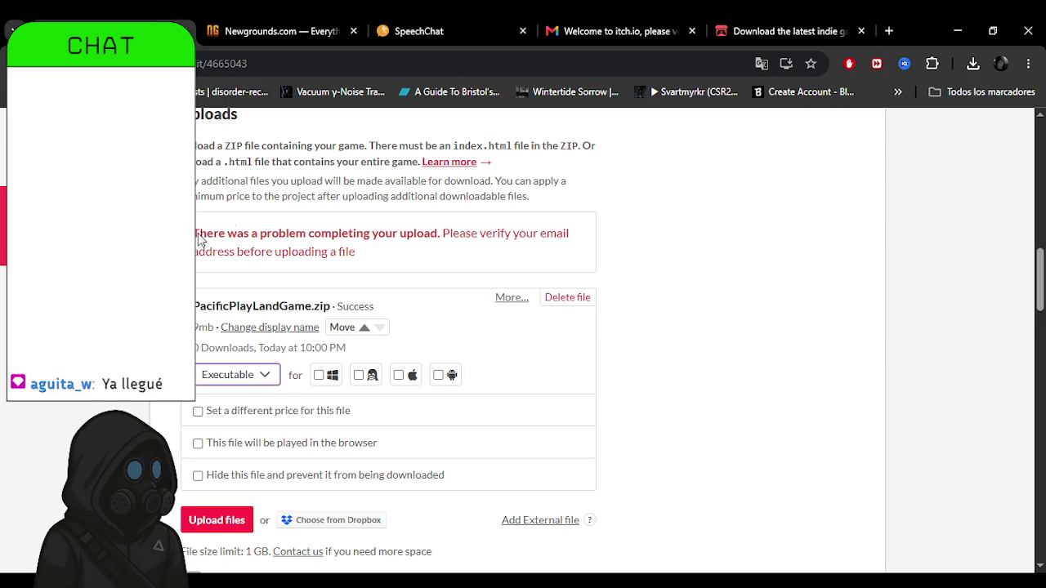
Mark PacificPlayLandGame.zip as played in the browser and review the description, tags and visibility settings.
{"action": "left_click", "coordinate": [197, 444]}
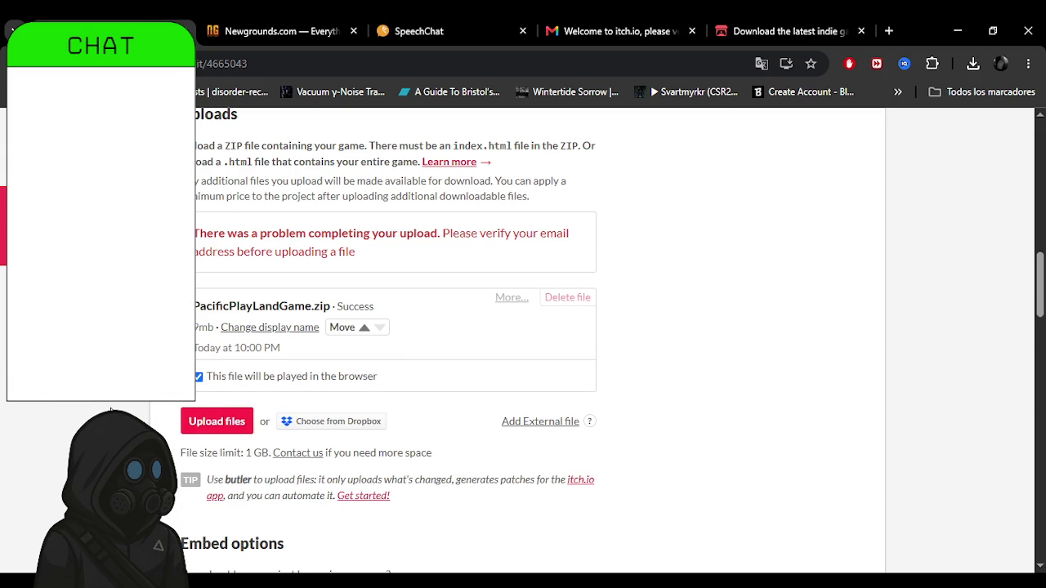
{"action": "scroll", "coordinate": [110, 410], "scroll_direction": "down", "scroll_amount": 8}
{"action": "scroll", "coordinate": [392, 343], "scroll_direction": "up", "scroll_amount": 4}
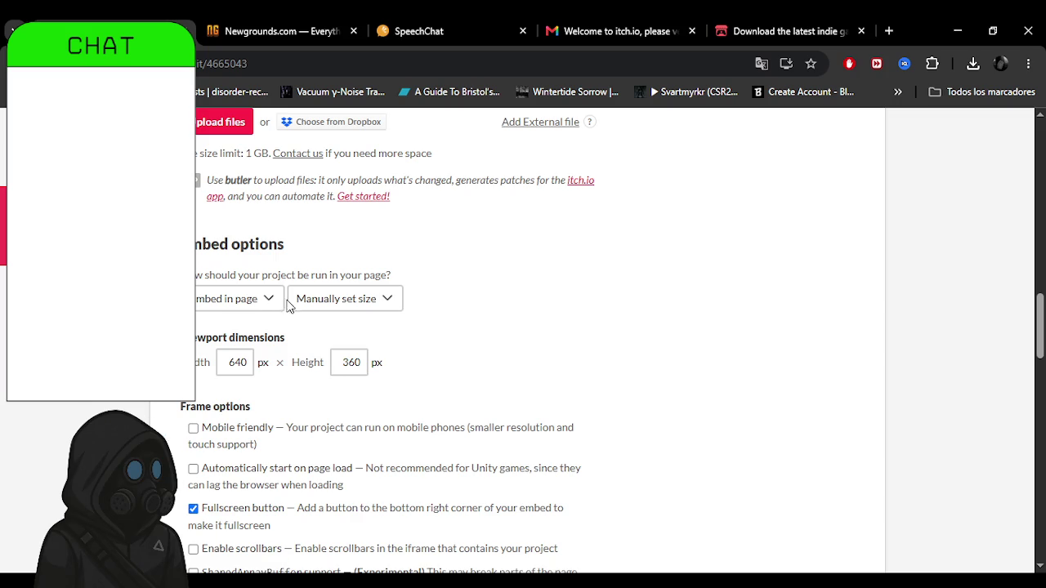
{"action": "middle_click", "coordinate": [698, 420]}
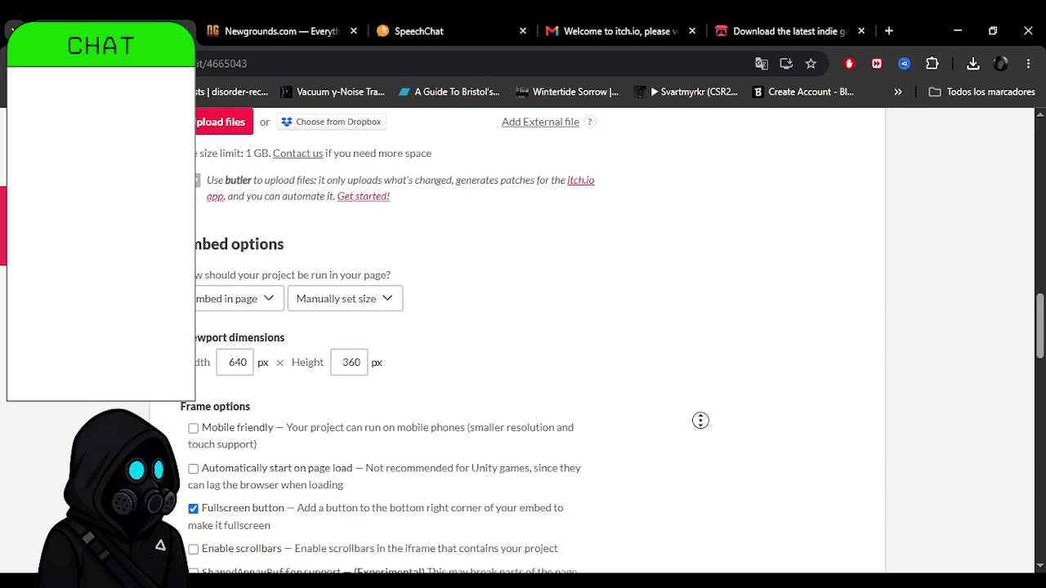
{"action": "middle_click", "coordinate": [700, 427]}
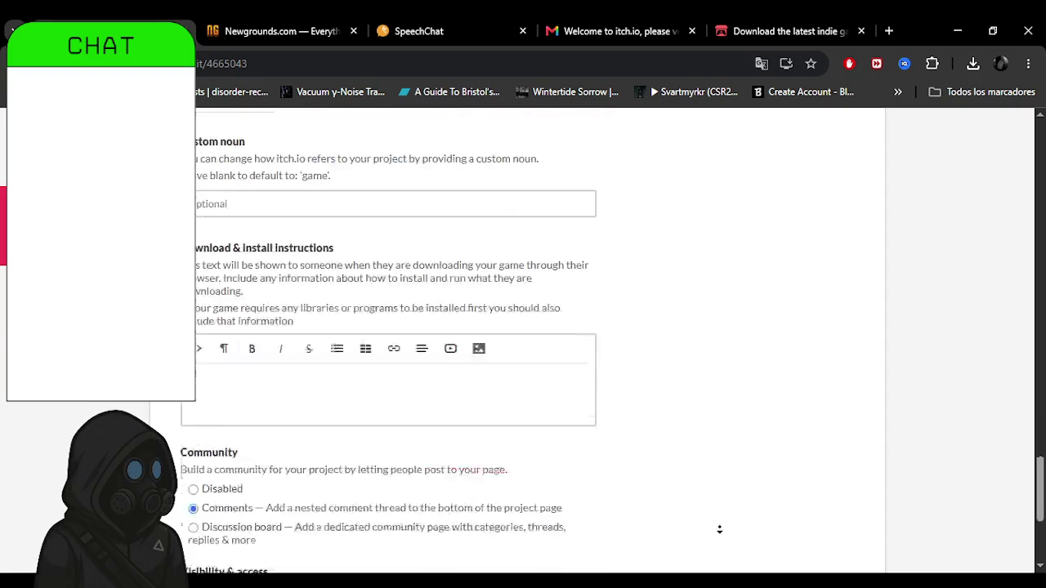
{"action": "middle_click", "coordinate": [711, 376]}
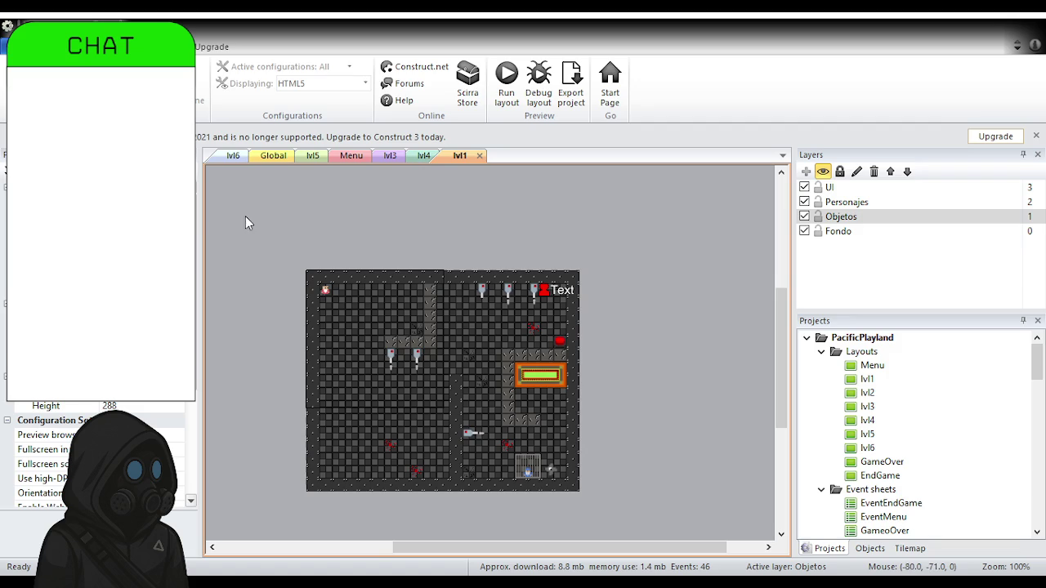
Select empty space in the lvl1 layout so Properties shows the layout's settings.
{"action": "left_click", "coordinate": [206, 337]}
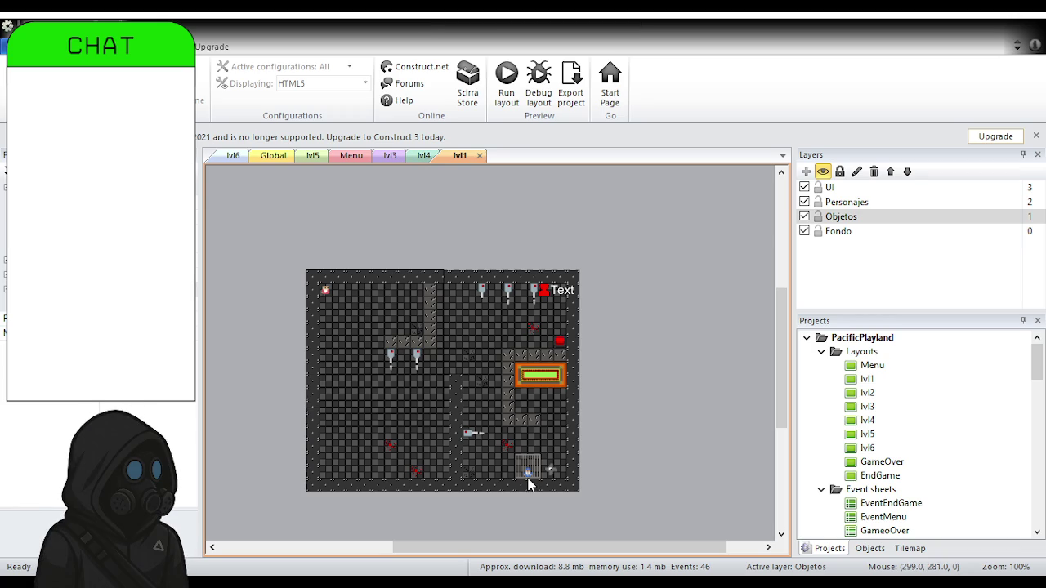
Switch Construct 2's layout editor to the Menu layout with the PACIFIC PLAYLAND title screen.
{"action": "left_click", "coordinate": [351, 156]}
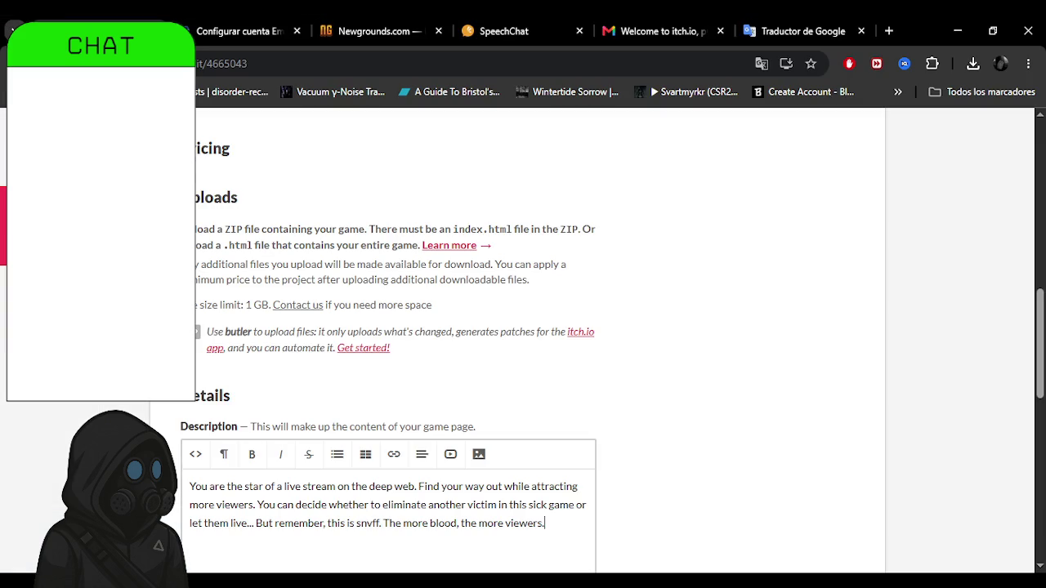
Close the Google Translate tab and return to the itch.io project form.
{"action": "scroll", "coordinate": [531, 344], "scroll_direction": "up", "scroll_amount": 3}
{"action": "scroll", "coordinate": [531, 343], "scroll_direction": "up", "scroll_amount": 2}
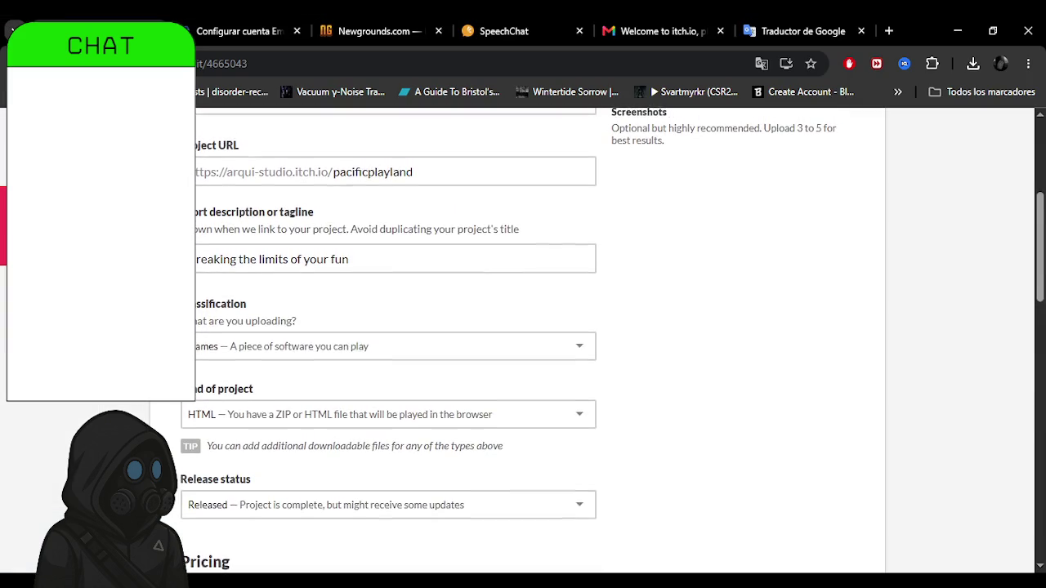
{"action": "left_click", "coordinate": [861, 31]}
{"action": "middle_click", "coordinate": [635, 428]}
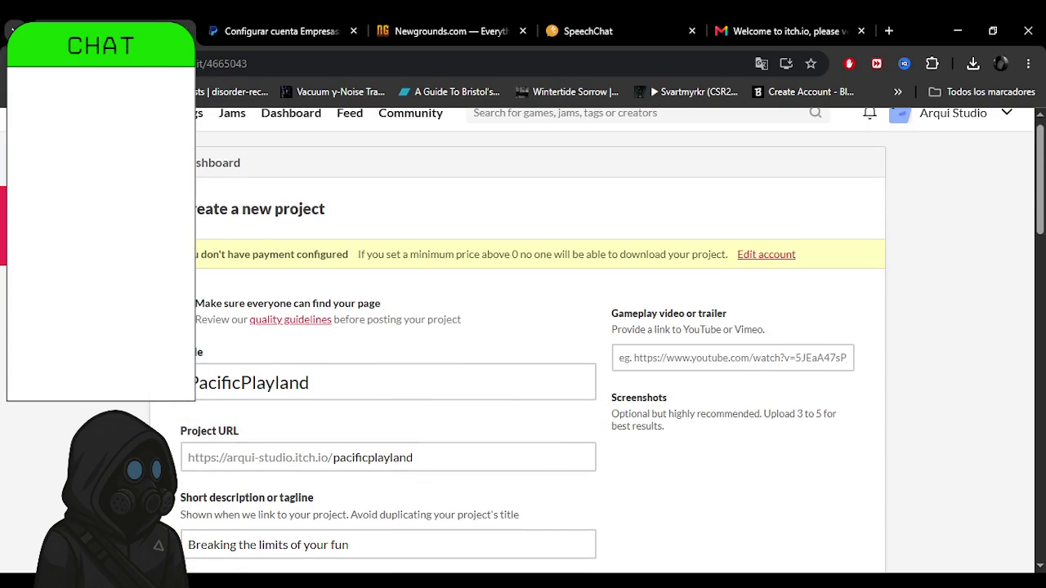
Scroll through the PacificPlayland form, leaving Release status set to Released.
{"action": "scroll", "coordinate": [219, 347], "scroll_direction": "down", "scroll_amount": 3}
{"action": "scroll", "coordinate": [256, 273], "scroll_direction": "down", "scroll_amount": 3}
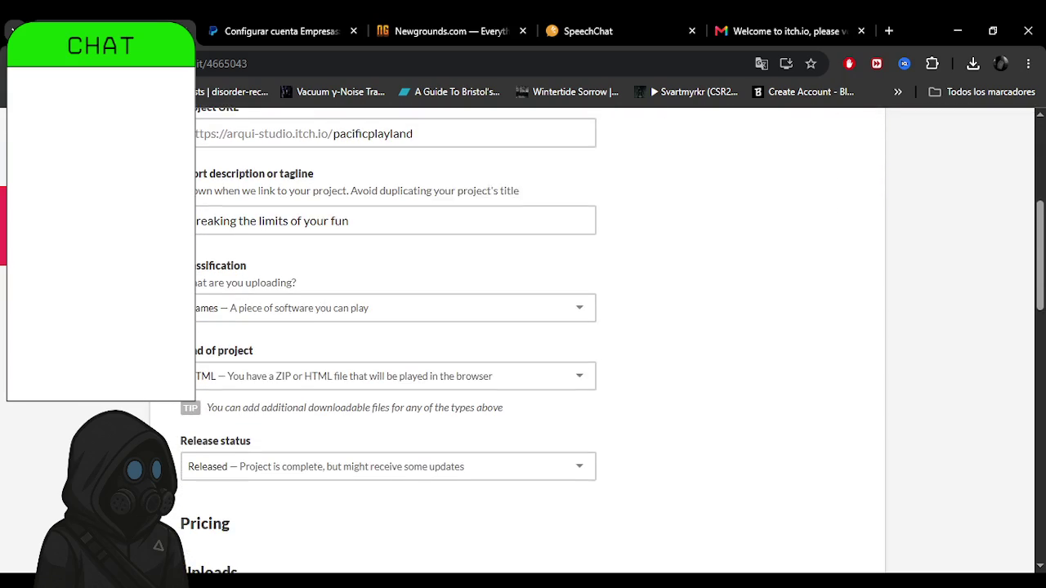
{"action": "left_click", "coordinate": [256, 273]}
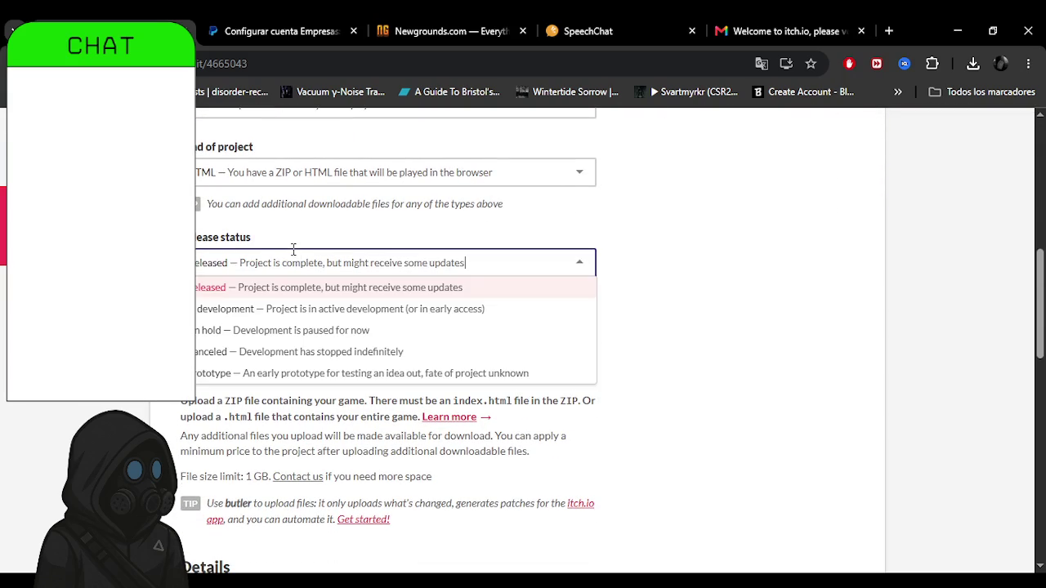
{"action": "left_click", "coordinate": [278, 285]}
{"action": "scroll", "coordinate": [278, 285], "scroll_direction": "down", "scroll_amount": 2}
{"action": "scroll", "coordinate": [392, 343], "scroll_direction": "down", "scroll_amount": 2}
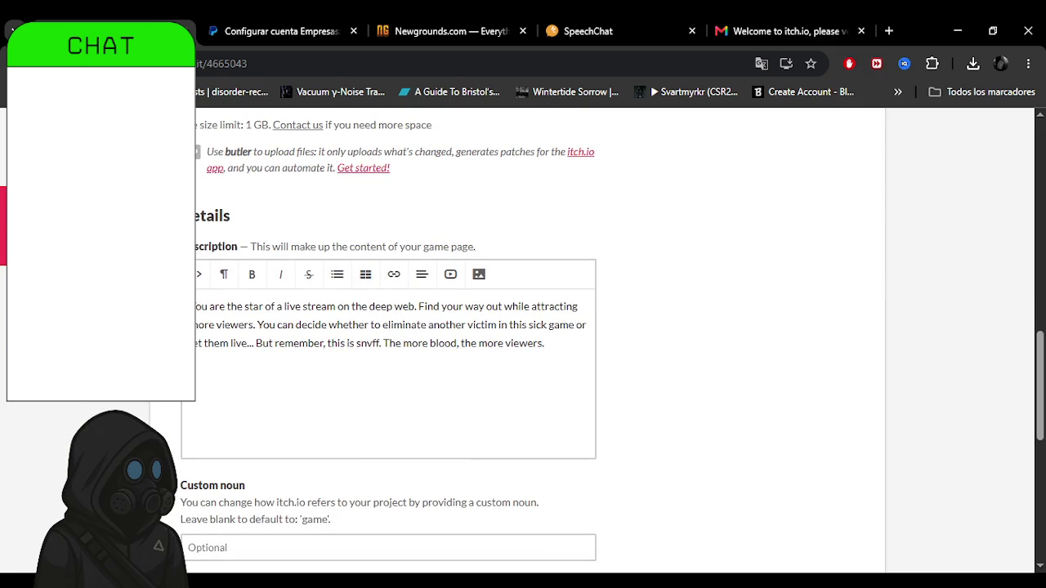
{"action": "scroll", "coordinate": [392, 343], "scroll_direction": "down", "scroll_amount": 4}
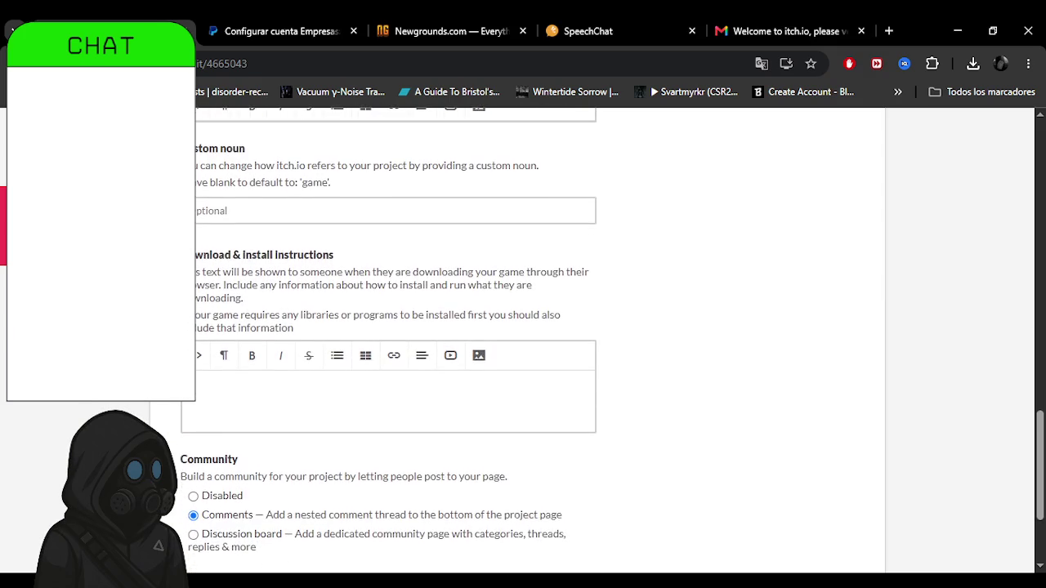
{"action": "scroll", "coordinate": [171, 402], "scroll_direction": "down", "scroll_amount": 2}
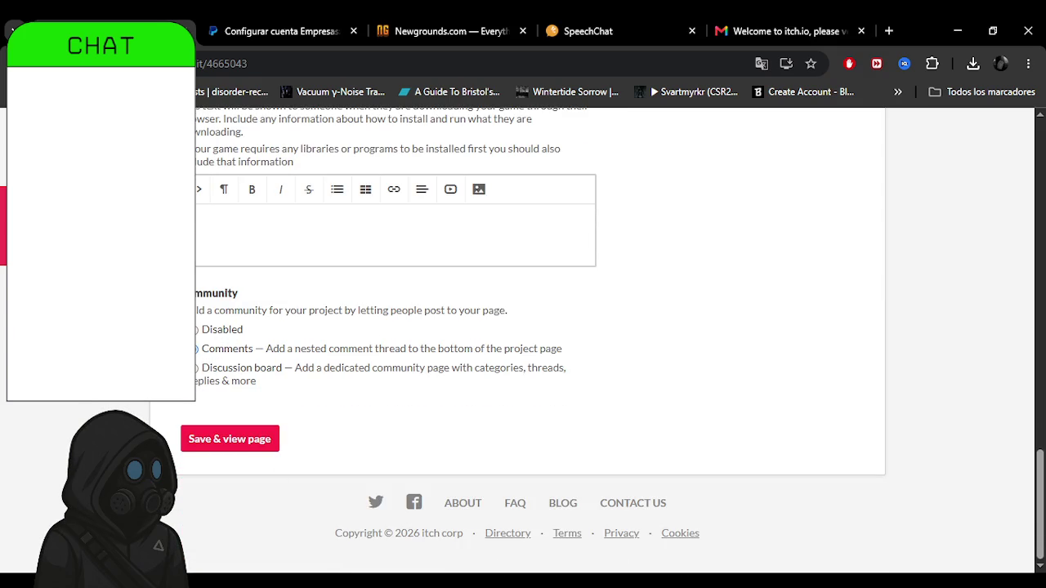
{"action": "scroll", "coordinate": [738, 252], "scroll_direction": "up", "scroll_amount": 15}
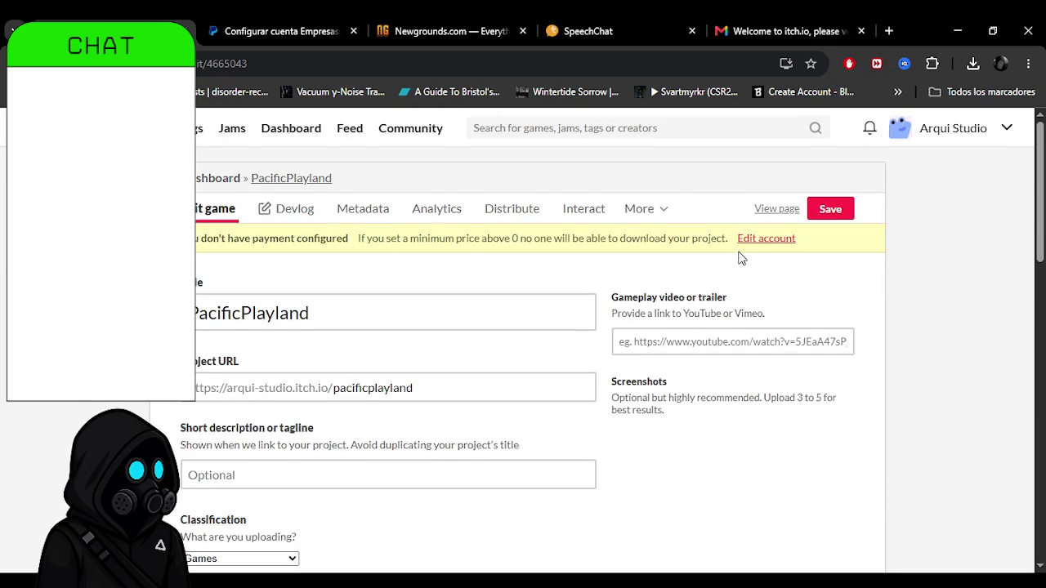
Set PacificPlayland's Pricing to 'No payments', with no price or donations.
{"action": "scroll", "coordinate": [642, 335], "scroll_direction": "down", "scroll_amount": 15}
{"action": "scroll", "coordinate": [630, 392], "scroll_direction": "up", "scroll_amount": 5}
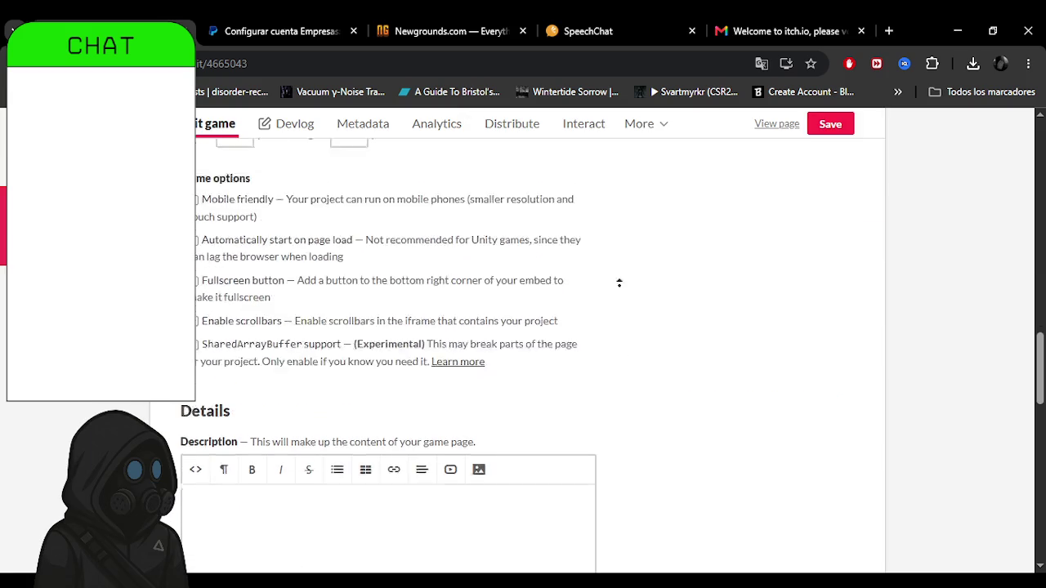
{"action": "scroll", "coordinate": [618, 280], "scroll_direction": "up", "scroll_amount": 6}
{"action": "scroll", "coordinate": [612, 409], "scroll_direction": "down", "scroll_amount": 3}
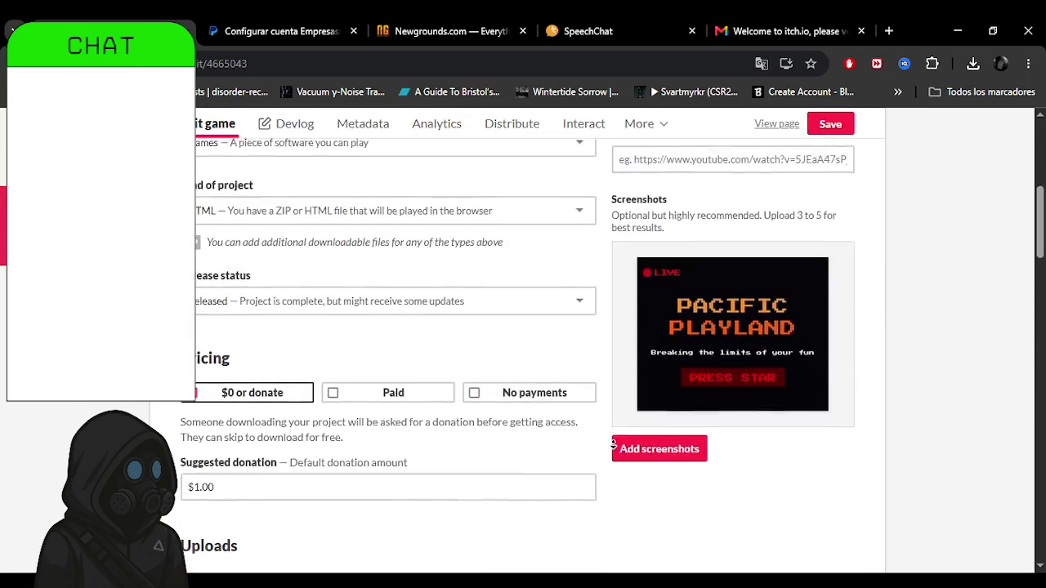
{"action": "scroll", "coordinate": [612, 343], "scroll_direction": "up", "scroll_amount": 1}
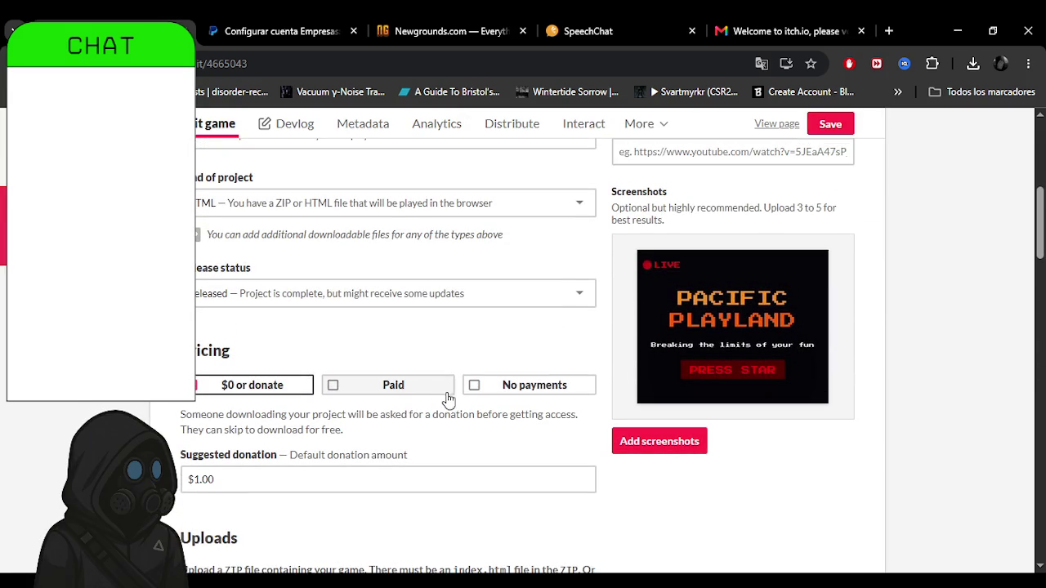
{"action": "left_click", "coordinate": [494, 396]}
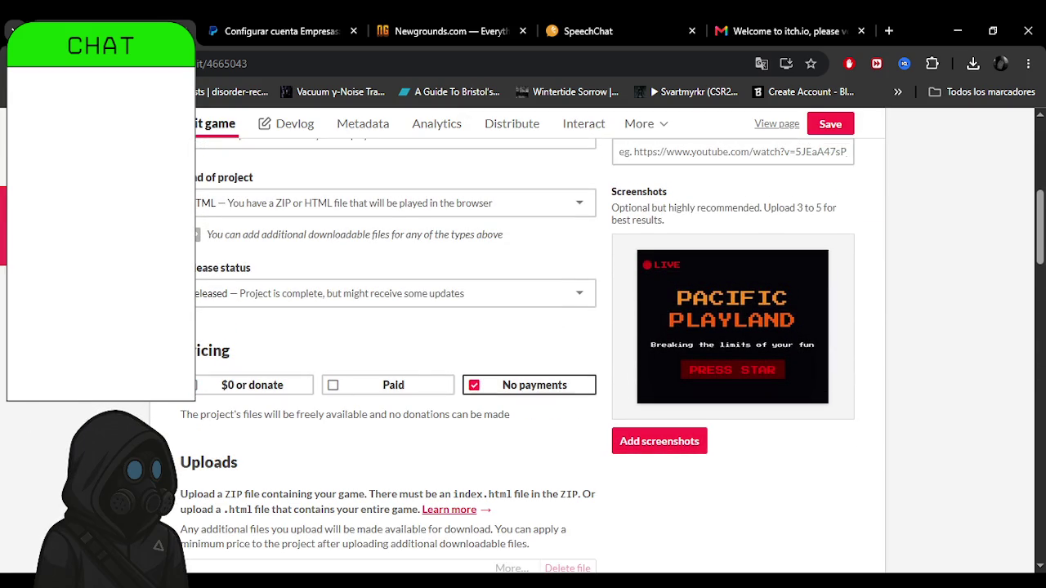
{"action": "scroll", "coordinate": [227, 487], "scroll_direction": "up", "scroll_amount": 6}
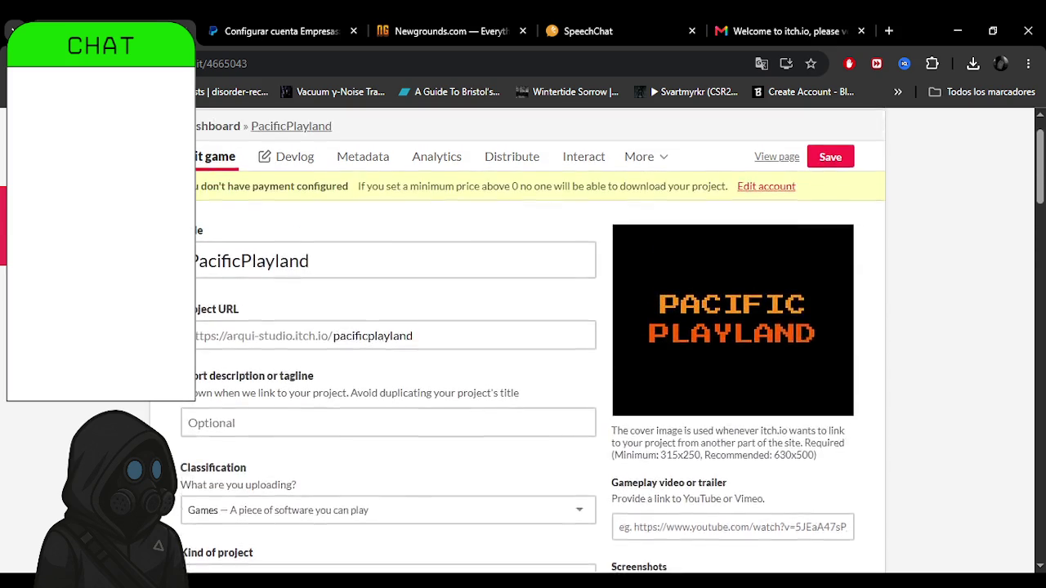
{"action": "scroll", "coordinate": [226, 488], "scroll_direction": "down", "scroll_amount": 5}
{"action": "scroll", "coordinate": [226, 488], "scroll_direction": "down", "scroll_amount": 8}
{"action": "scroll", "coordinate": [238, 304], "scroll_direction": "up", "scroll_amount": 3}
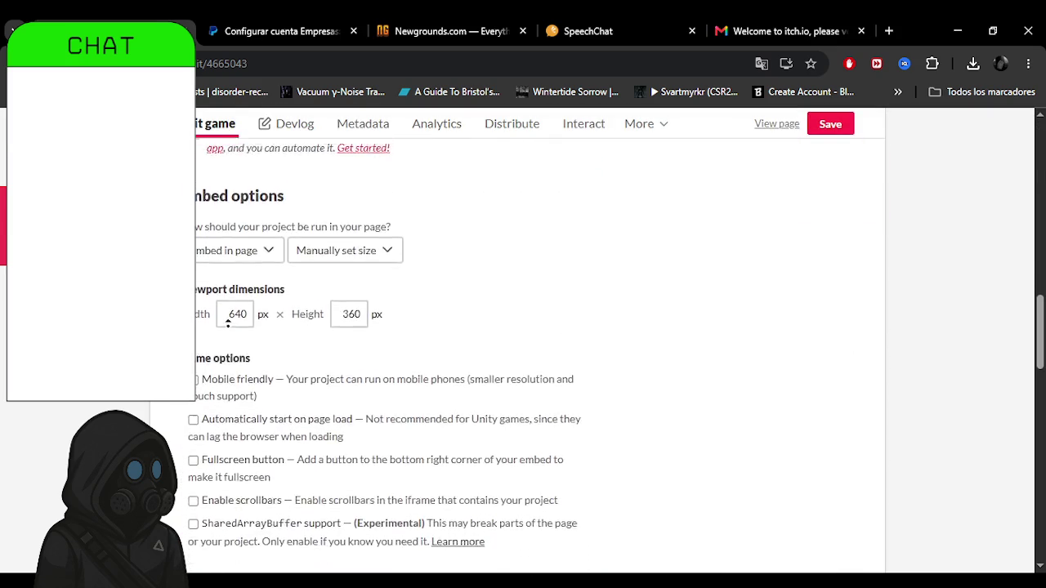
{"action": "scroll", "coordinate": [240, 304], "scroll_direction": "up", "scroll_amount": 3}
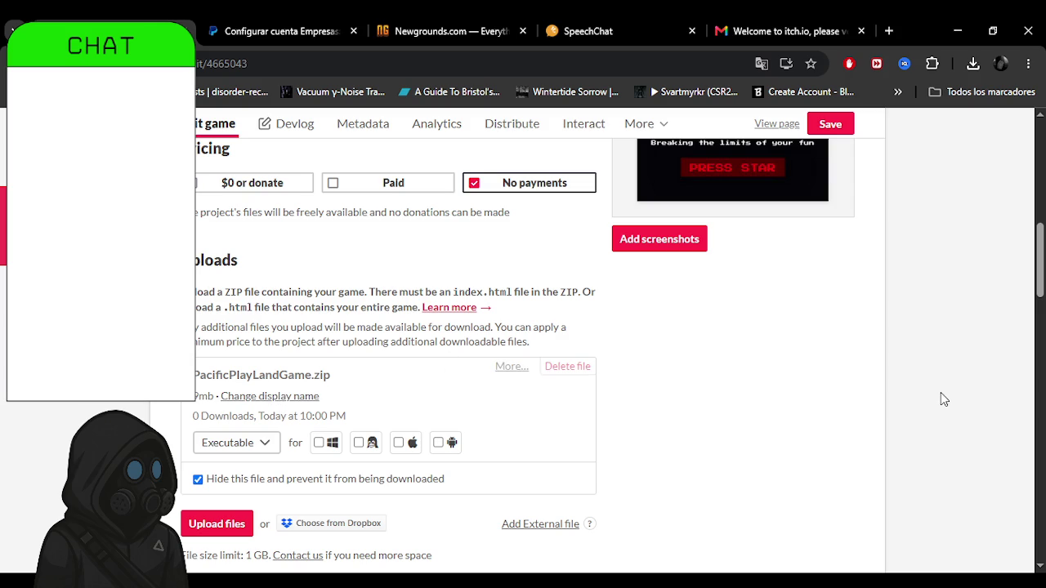
Keep PacificPlayLandGame.zip's display name unchanged and enable the 'Fullscreen button' frame option.
{"action": "left_click", "coordinate": [223, 399]}
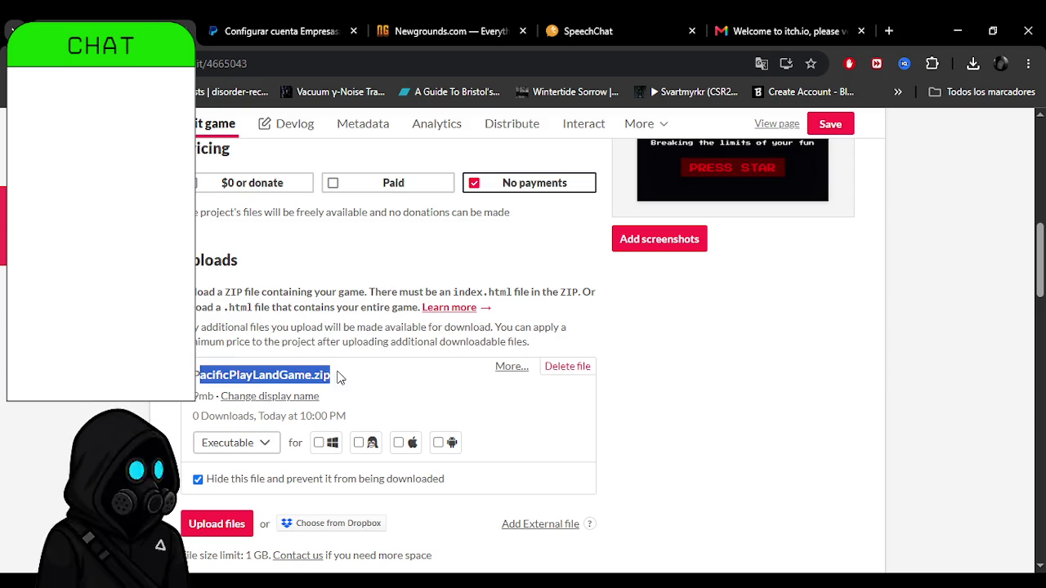
{"action": "left_click", "coordinate": [729, 447]}
{"action": "scroll", "coordinate": [635, 392], "scroll_direction": "down", "scroll_amount": 5}
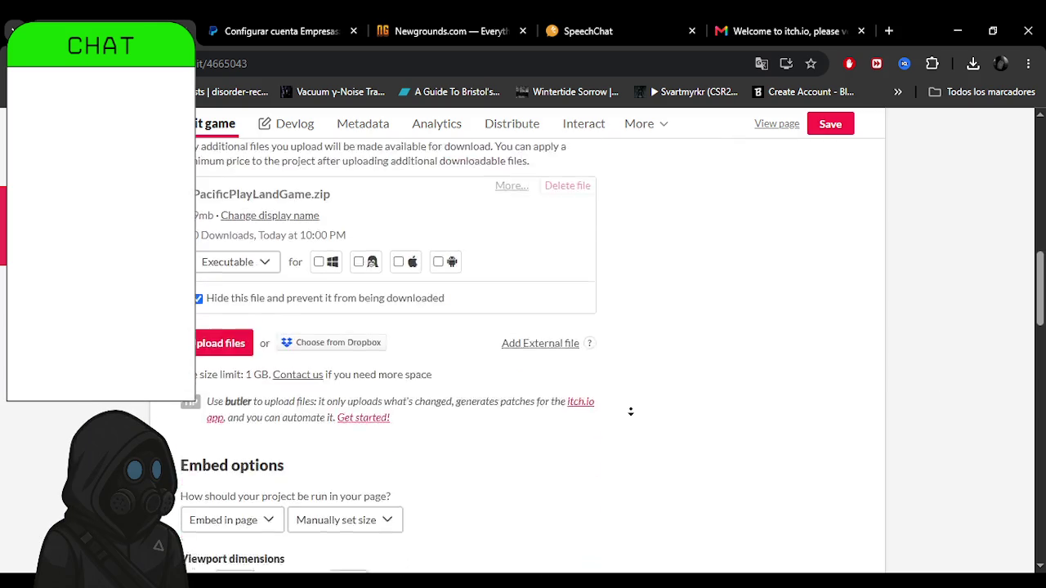
{"action": "scroll", "coordinate": [635, 392], "scroll_direction": "down", "scroll_amount": 4}
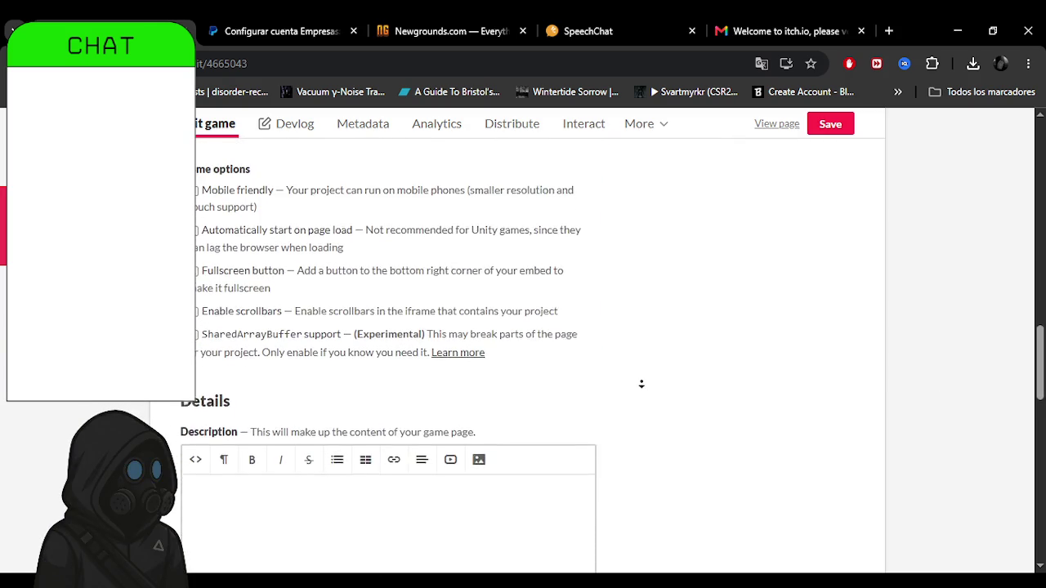
{"action": "left_click", "coordinate": [196, 252]}
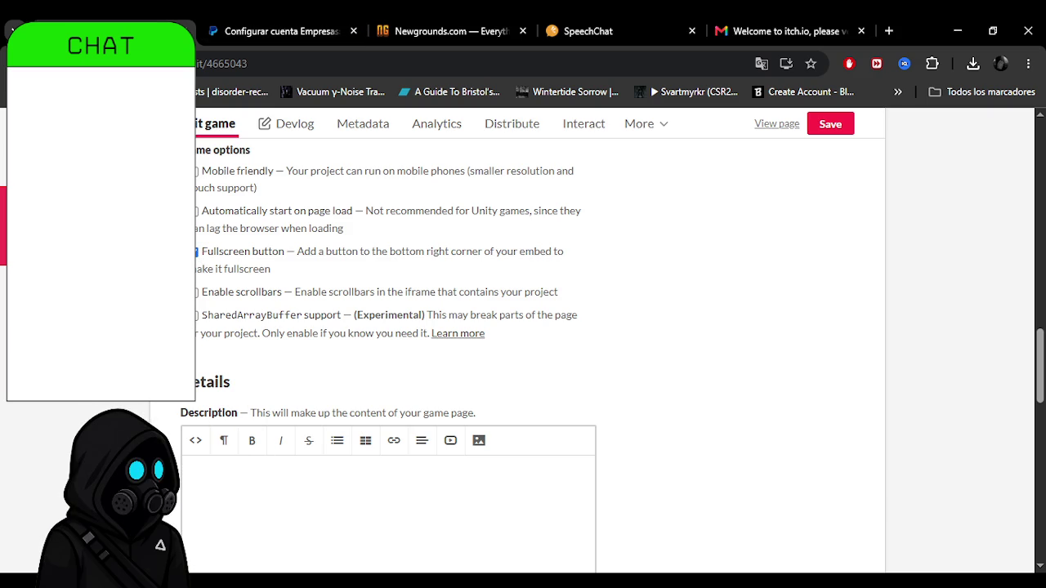
{"action": "scroll", "coordinate": [258, 203], "scroll_direction": "down", "scroll_amount": 1}
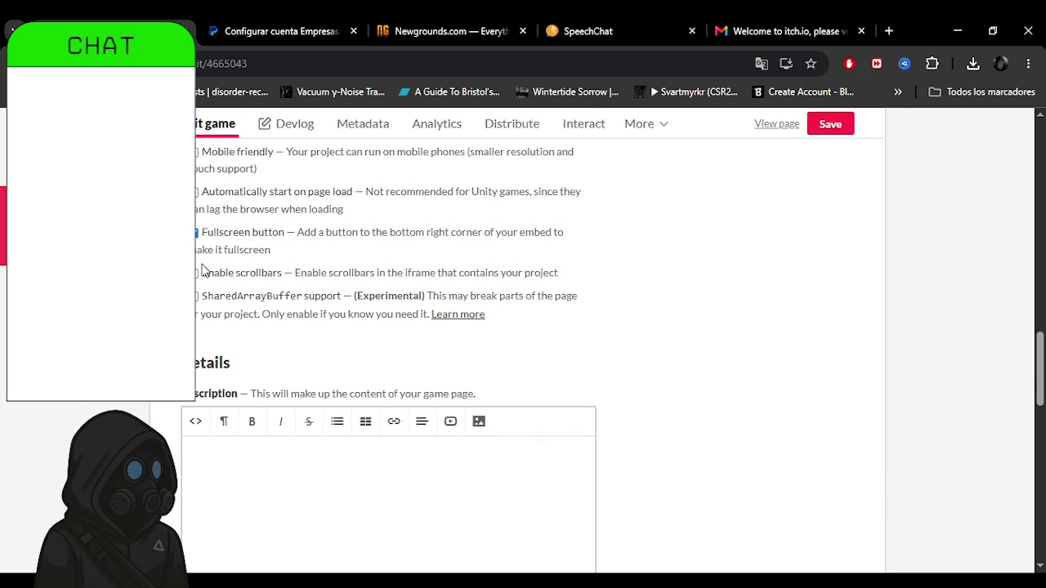
{"action": "scroll", "coordinate": [231, 272], "scroll_direction": "down", "scroll_amount": 1}
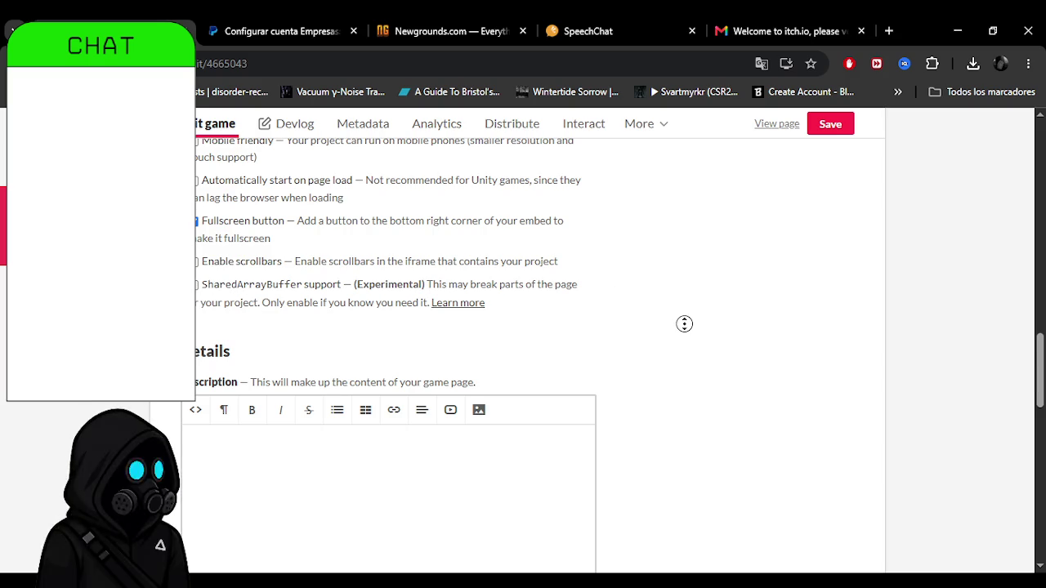
{"action": "scroll", "coordinate": [683, 323], "scroll_direction": "down", "scroll_amount": 2}
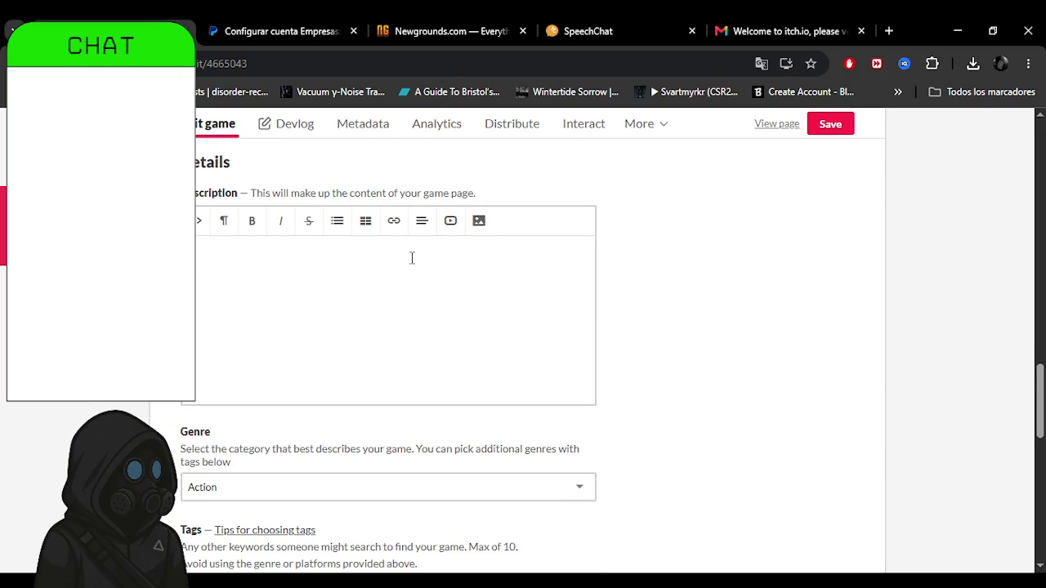
Paste the story description ending 'The more blood, the more viewers.' into the Description box.
{"action": "left_click", "coordinate": [412, 257]}
{"action": "key", "text": "ctrl+v"}
{"action": "scroll", "coordinate": [652, 335], "scroll_direction": "down", "scroll_amount": 1}
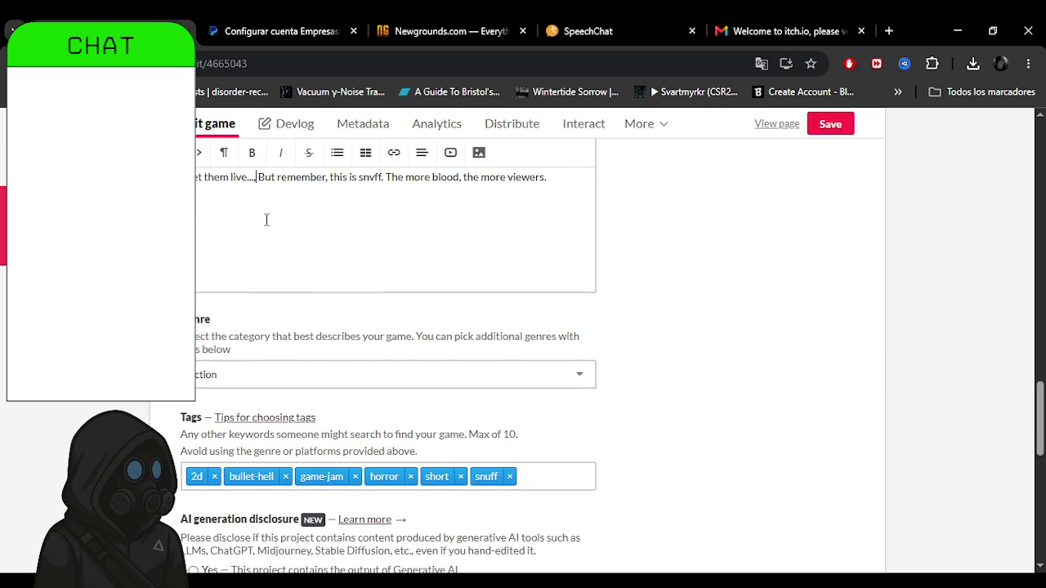
{"action": "type", "text": "."}
{"action": "scroll", "coordinate": [714, 355], "scroll_direction": "down", "scroll_amount": 1}
{"action": "scroll", "coordinate": [713, 356], "scroll_direction": "down", "scroll_amount": 1}
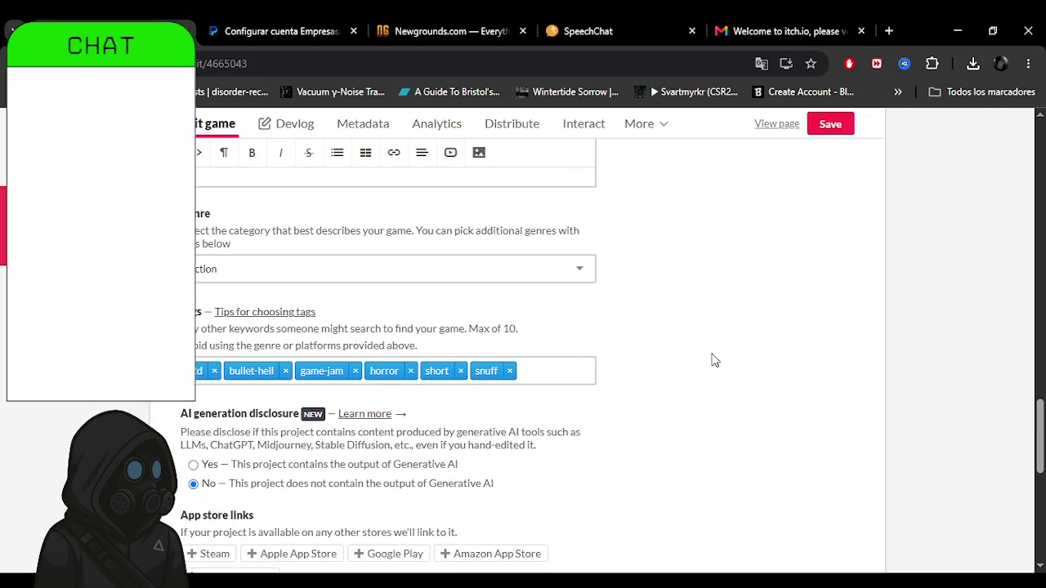
{"action": "scroll", "coordinate": [691, 346], "scroll_direction": "down", "scroll_amount": 1}
Try Educational in the Genre list, then set the genre back to Action.
{"action": "left_click", "coordinate": [581, 260]}
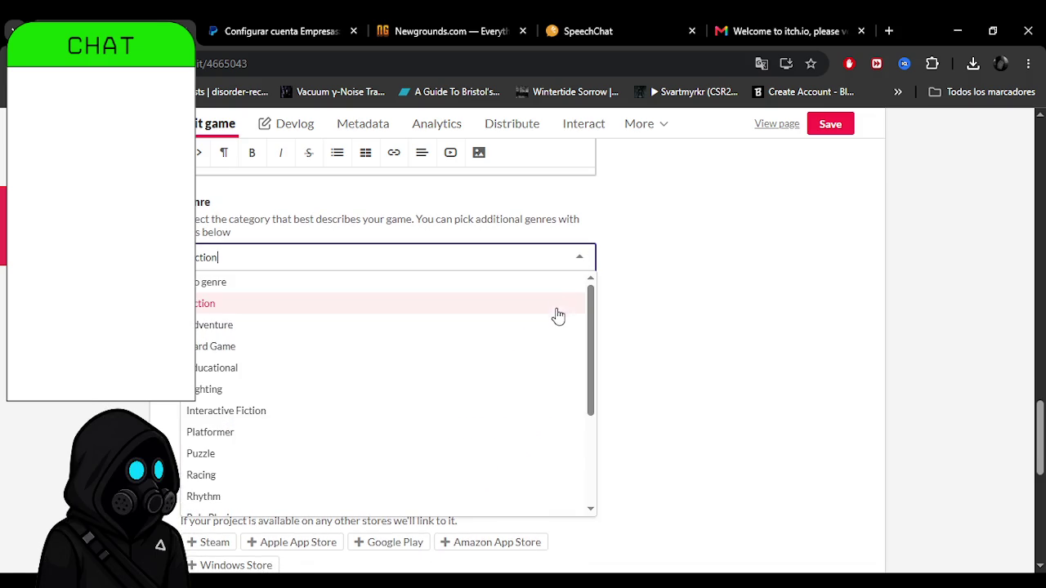
{"action": "left_click_drag", "start_coordinate": [592, 349], "coordinate": [590, 355]}
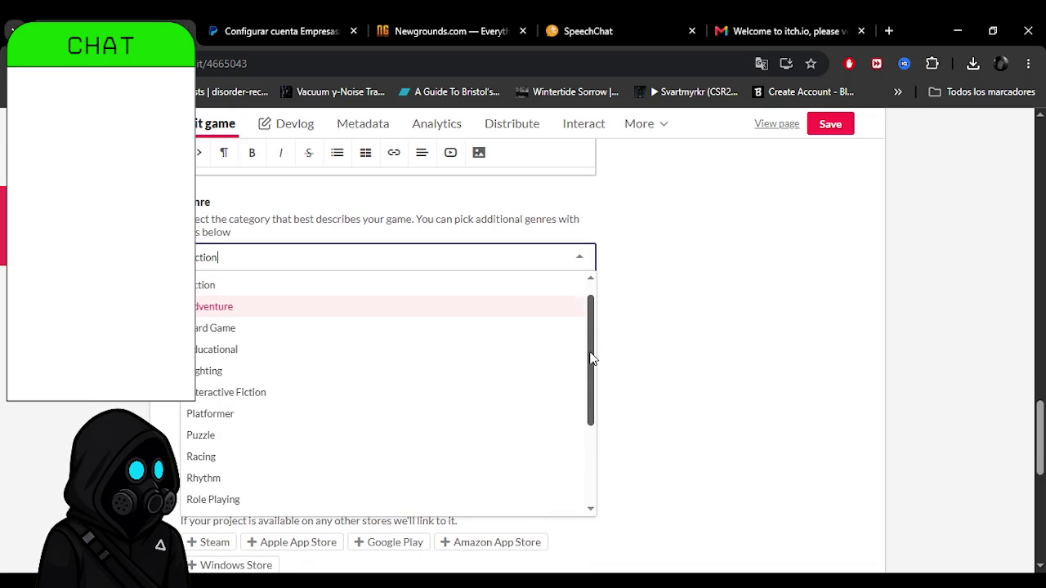
{"action": "left_click", "coordinate": [322, 351]}
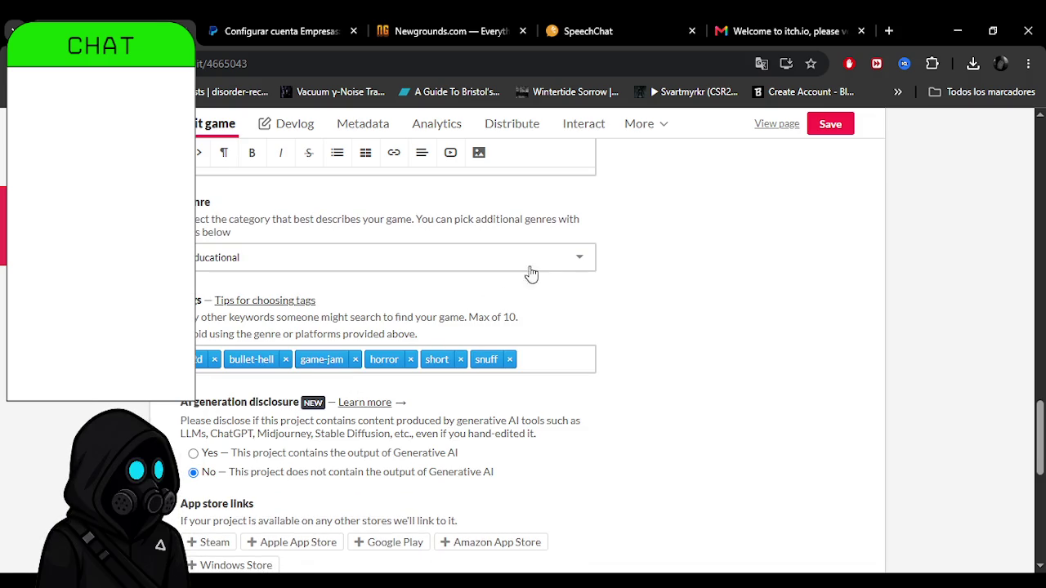
{"action": "left_click", "coordinate": [581, 258]}
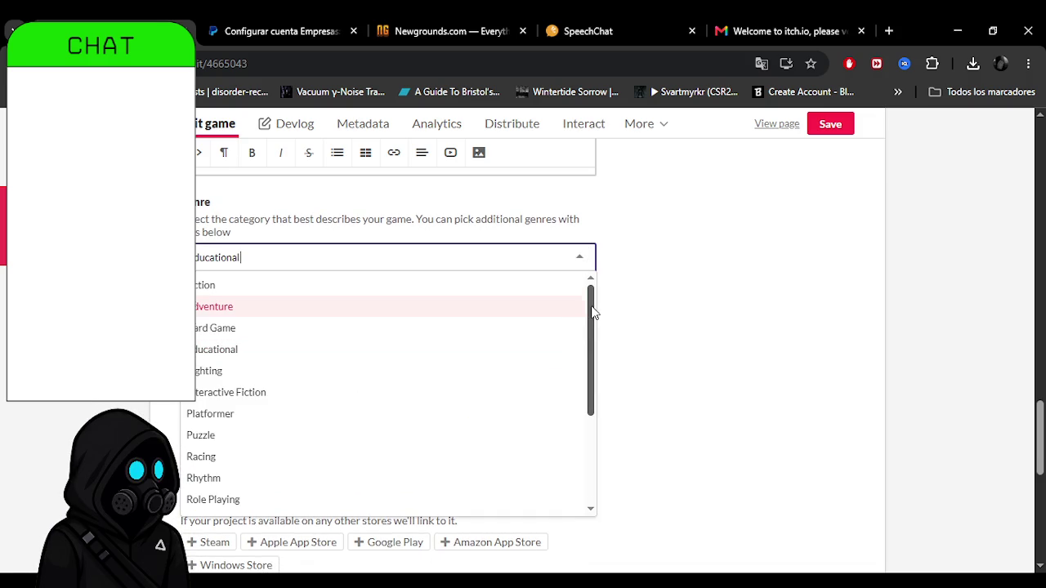
{"action": "scroll", "coordinate": [588, 319], "scroll_direction": "up", "scroll_amount": 1}
{"action": "mouse_move", "coordinate": [589, 319]}
{"action": "left_mouse_down"}
{"action": "mouse_move", "coordinate": [586, 434]}
{"action": "mouse_move", "coordinate": [588, 292]}
{"action": "left_mouse_up"}
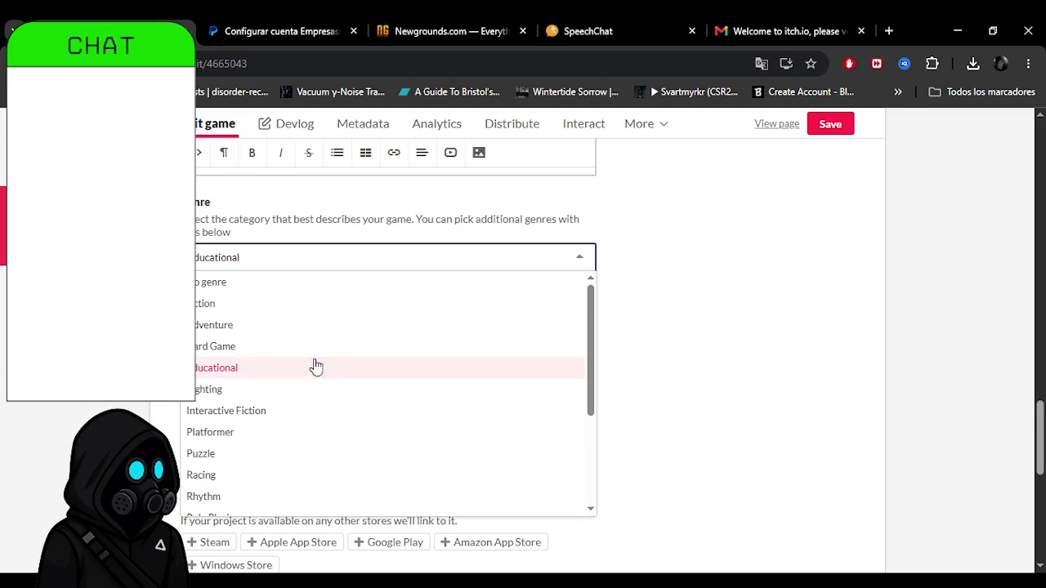
{"action": "left_click_drag", "start_coordinate": [592, 344], "coordinate": [589, 442]}
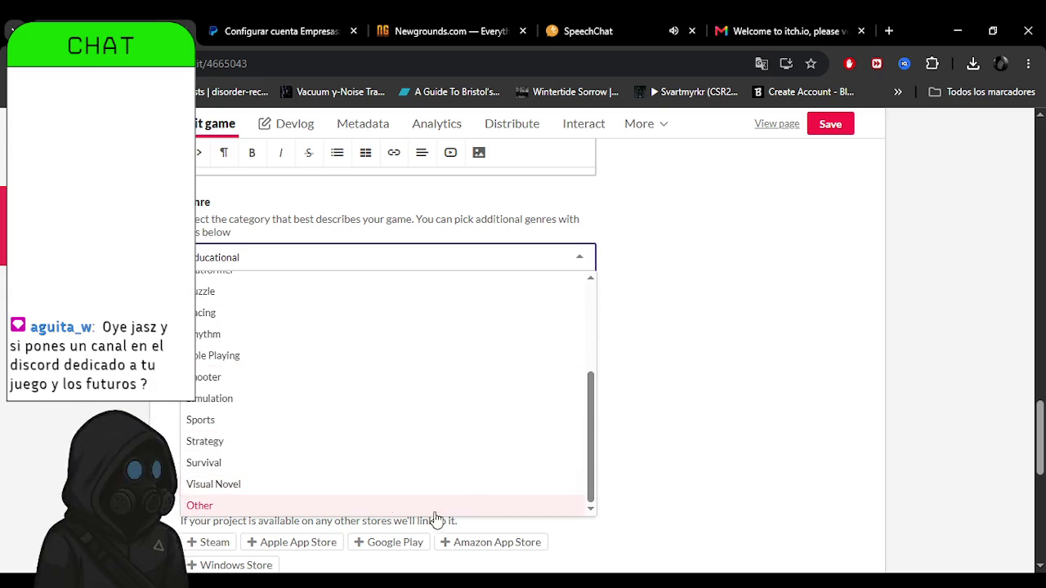
{"action": "scroll", "coordinate": [561, 332], "scroll_direction": "up", "scroll_amount": 5}
{"action": "left_click", "coordinate": [276, 310]}
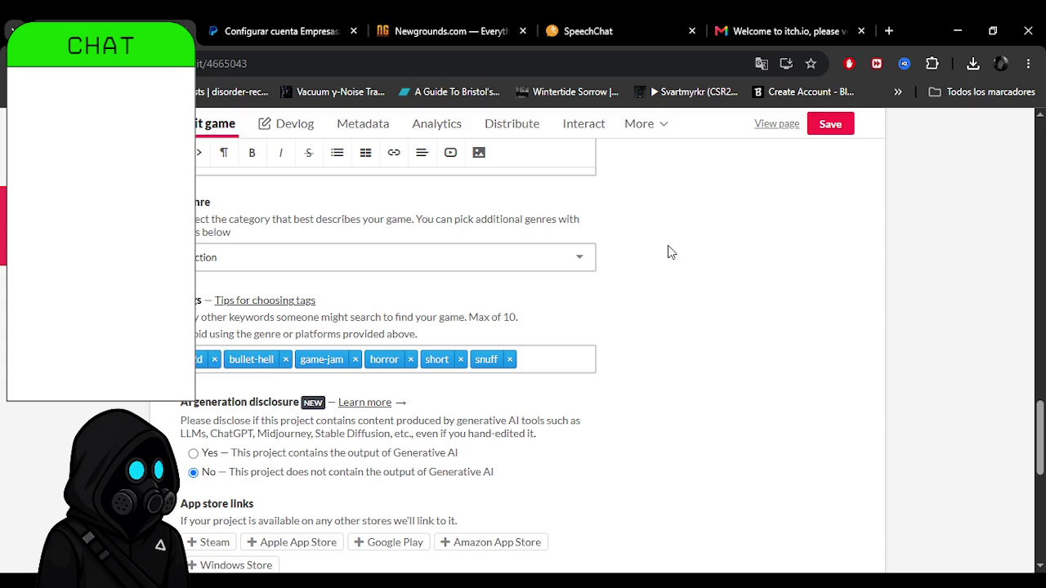
{"action": "left_click", "coordinate": [592, 29]}
{"action": "left_click", "coordinate": [131, 30]}
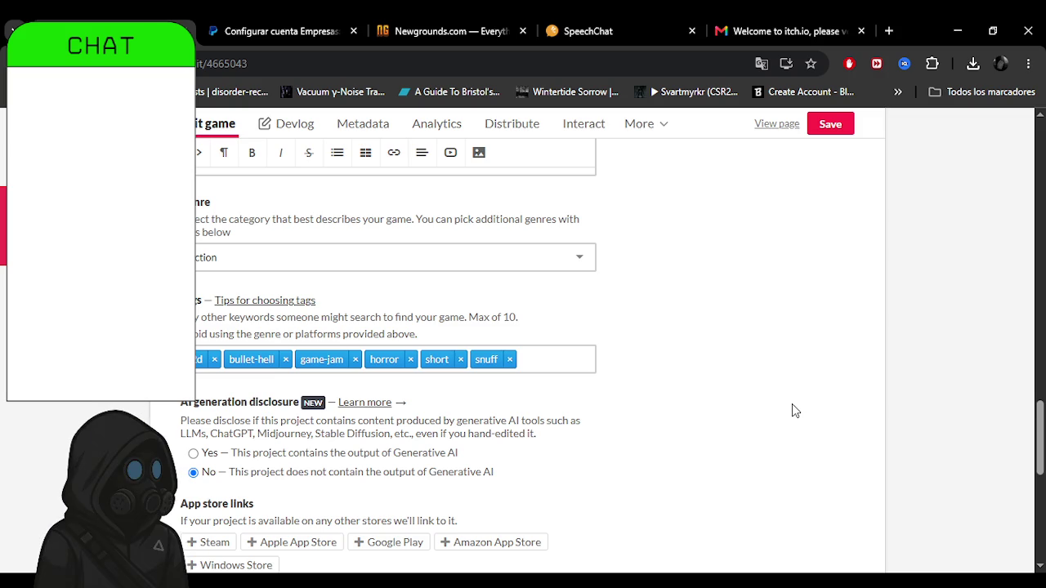
{"action": "scroll", "coordinate": [792, 410], "scroll_direction": "down", "scroll_amount": 4}
Scroll through the Pricing, Uploads, Embed options, Details, Genre and Tags sections of the edit form.
{"action": "scroll", "coordinate": [540, 351], "scroll_direction": "down", "scroll_amount": 4}
{"action": "left_click_drag", "start_coordinate": [1040, 498], "coordinate": [1040, 102]}
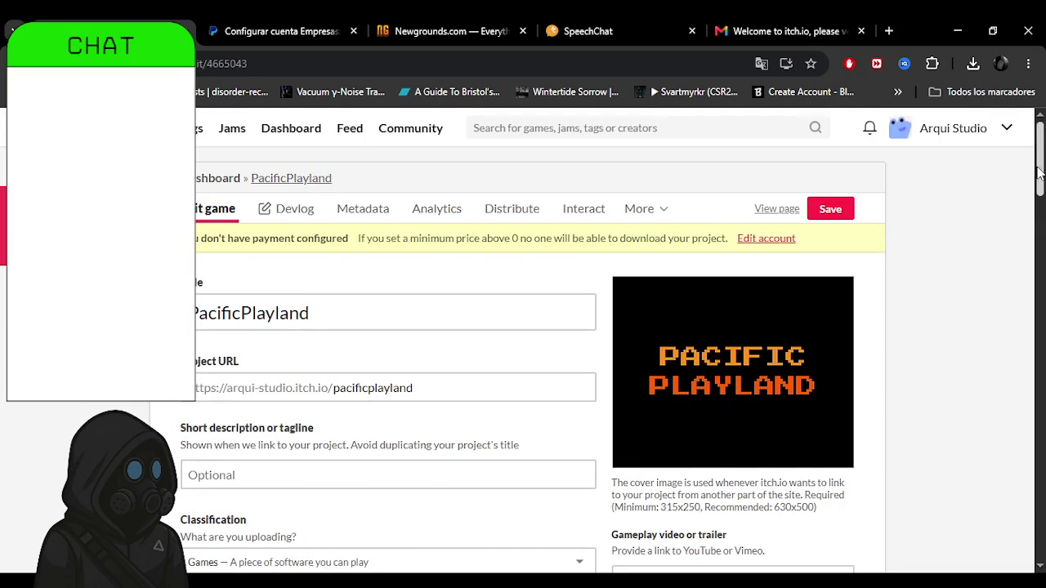
{"action": "scroll", "coordinate": [1036, 163], "scroll_direction": "down", "scroll_amount": 3}
{"action": "scroll", "coordinate": [1036, 245], "scroll_direction": "down", "scroll_amount": 3}
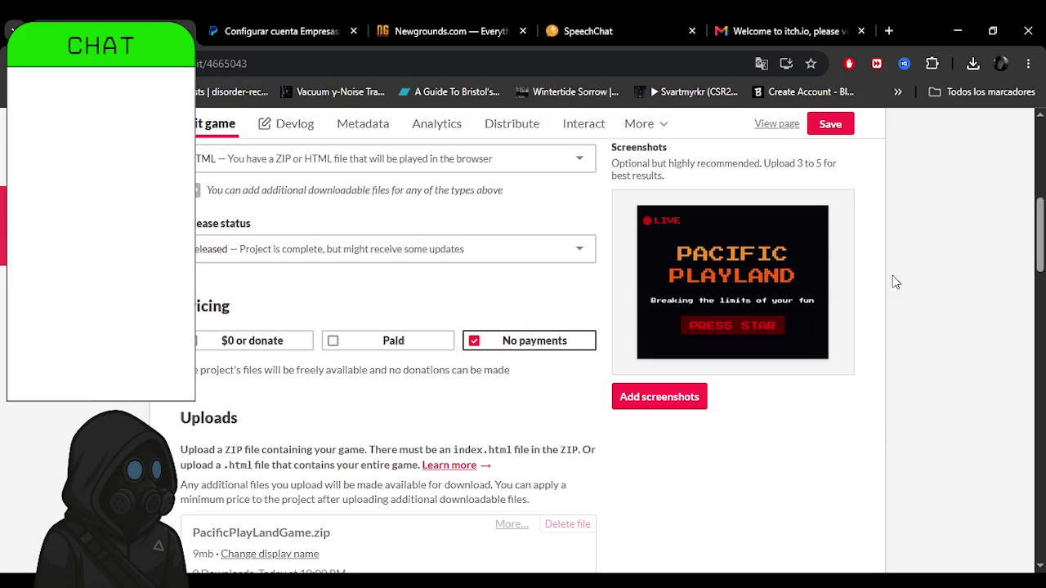
{"action": "scroll", "coordinate": [1036, 261], "scroll_direction": "down", "scroll_amount": 3}
{"action": "left_click_drag", "start_coordinate": [1036, 261], "coordinate": [1040, 325]}
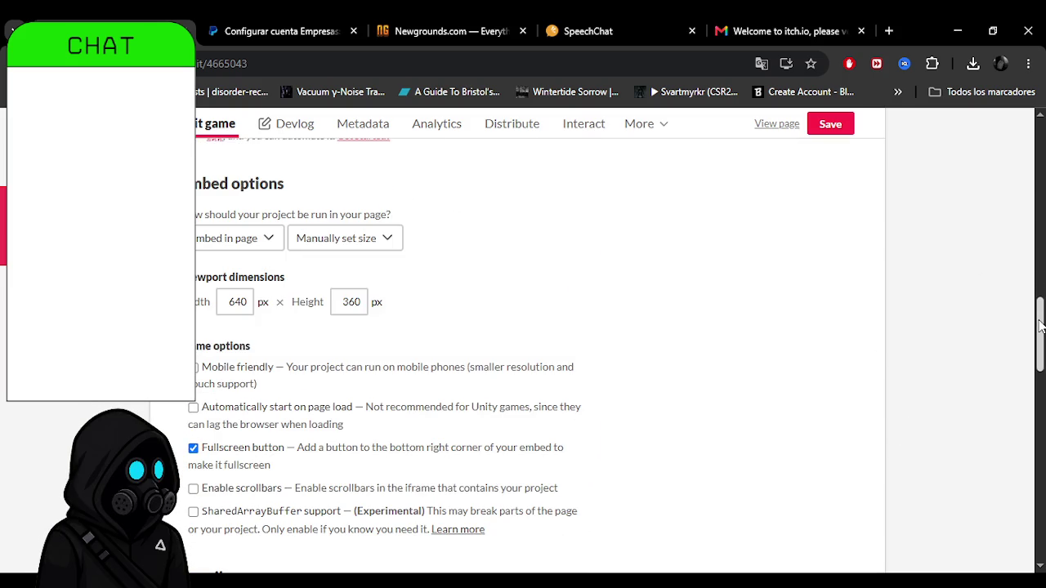
{"action": "scroll", "coordinate": [1042, 337], "scroll_direction": "down", "scroll_amount": 1}
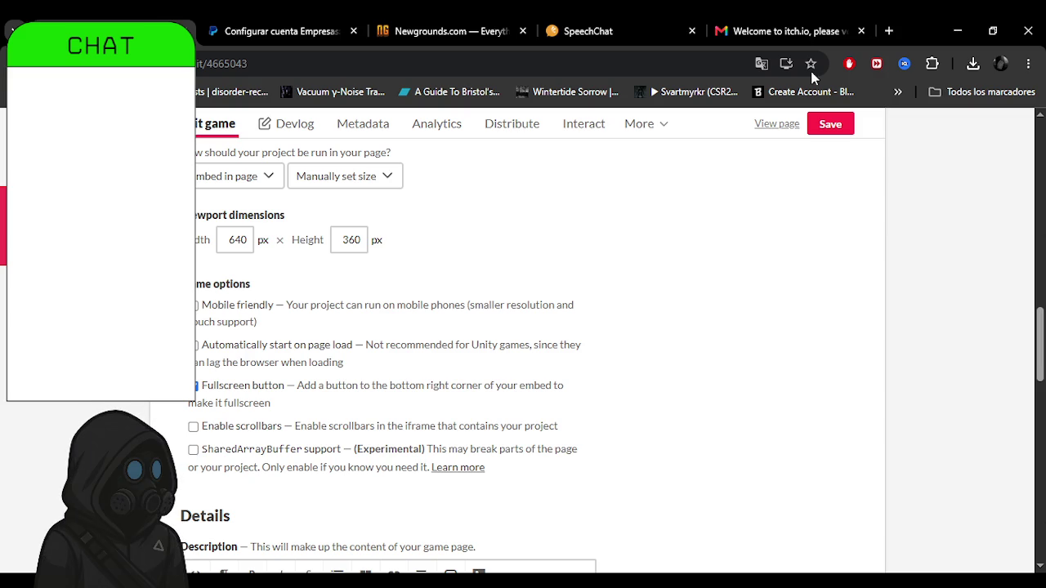
{"action": "scroll", "coordinate": [697, 397], "scroll_direction": "down", "scroll_amount": 1}
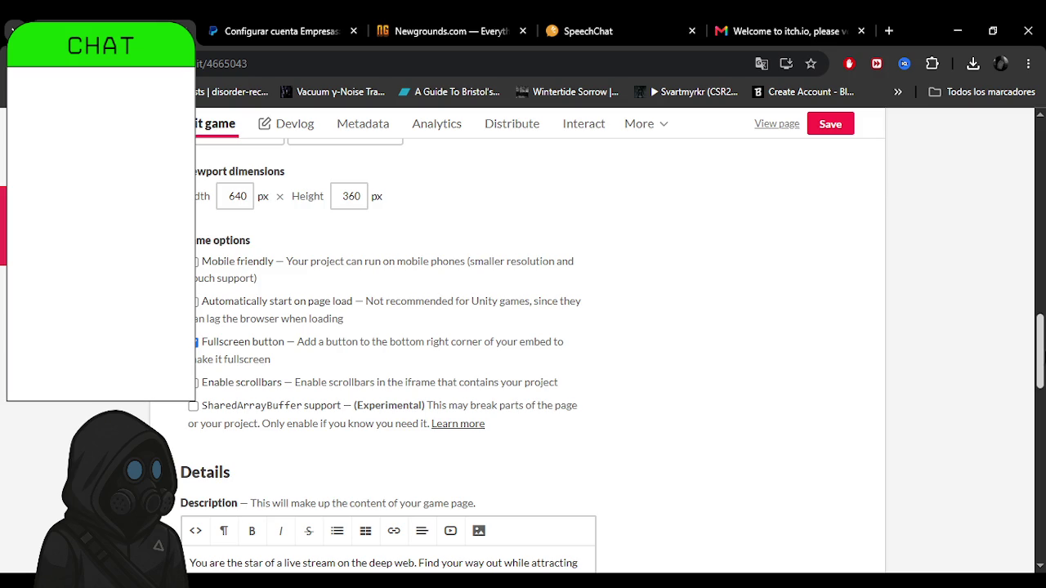
{"action": "left_click_drag", "start_coordinate": [1040, 352], "coordinate": [1040, 413]}
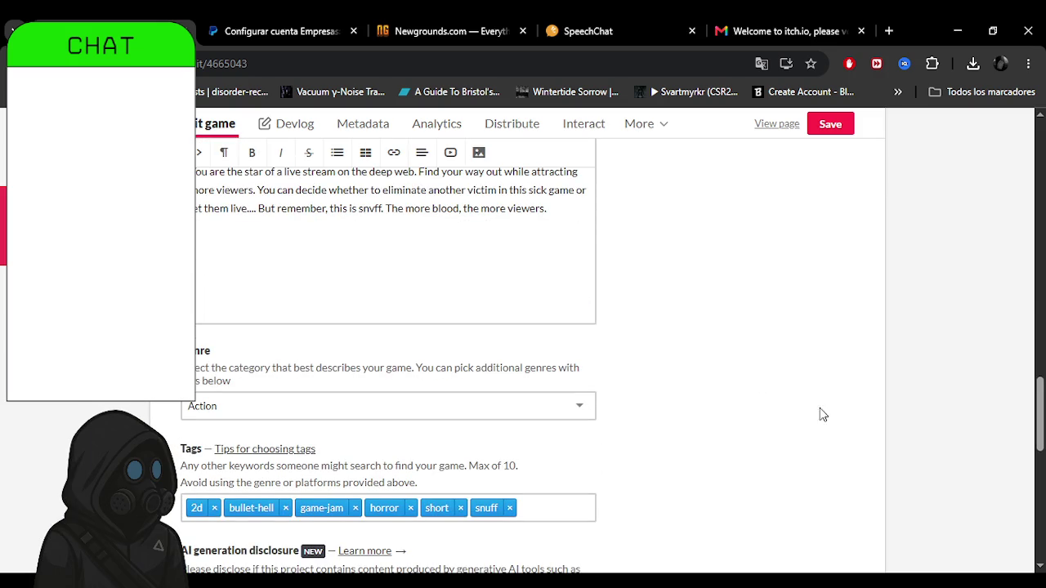
{"action": "mouse_move", "coordinate": [1032, 417]}
{"action": "left_mouse_down"}
{"action": "mouse_move", "coordinate": [1038, 205]}
{"action": "mouse_move", "coordinate": [1036, 233]}
{"action": "left_mouse_up"}
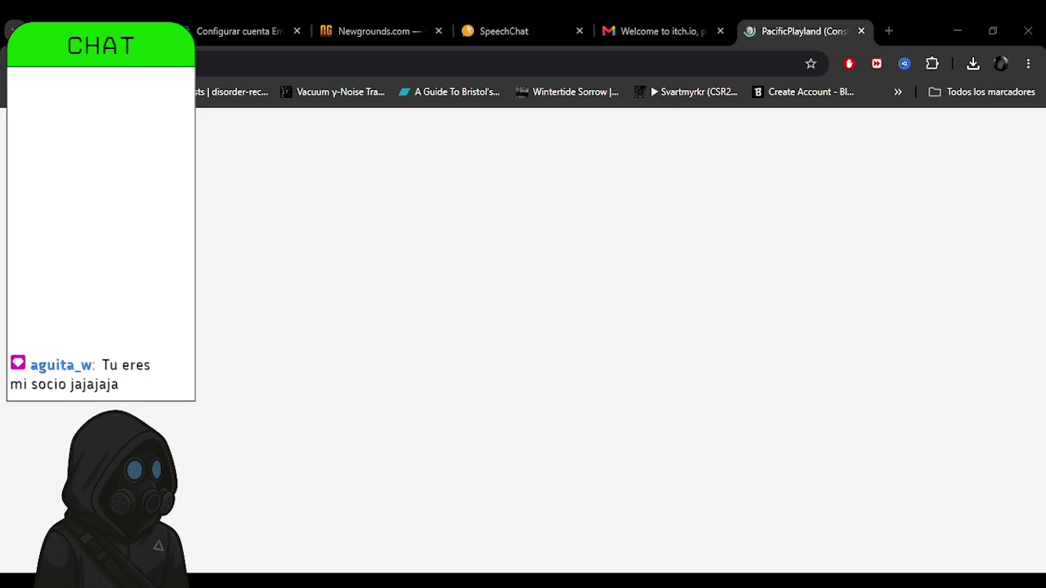
Close the 'Welcome to itch.io' Gmail tab while PacificPlayland loads its first level.
{"action": "left_click", "coordinate": [491, 24]}
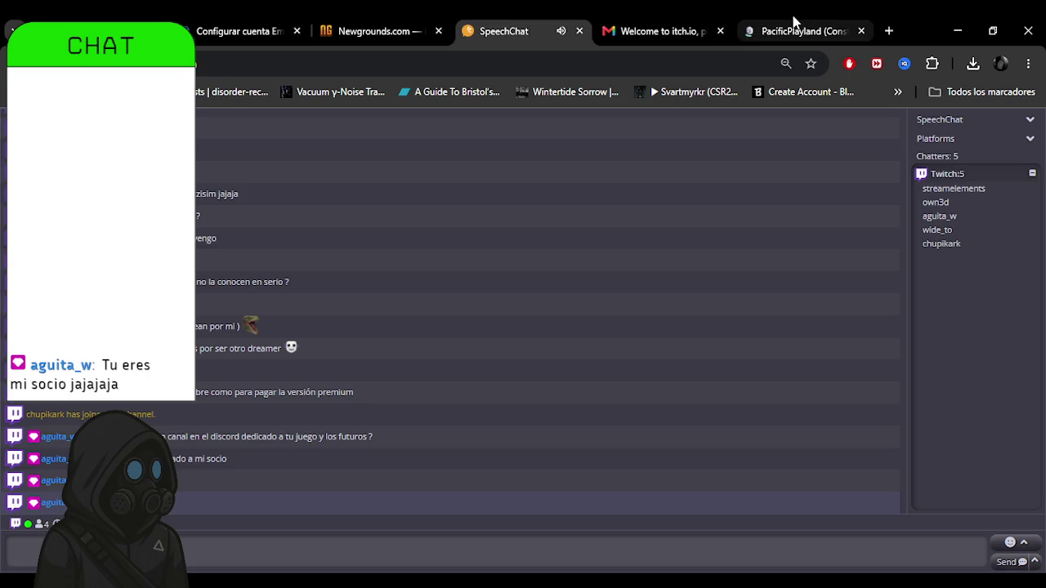
{"action": "left_click", "coordinate": [794, 22]}
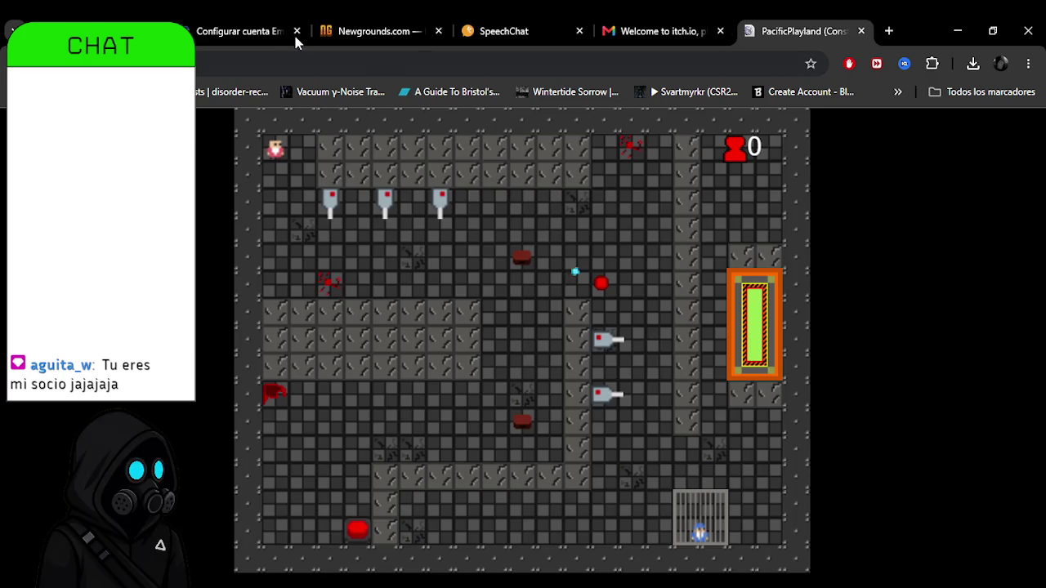
{"action": "left_click", "coordinate": [720, 31]}
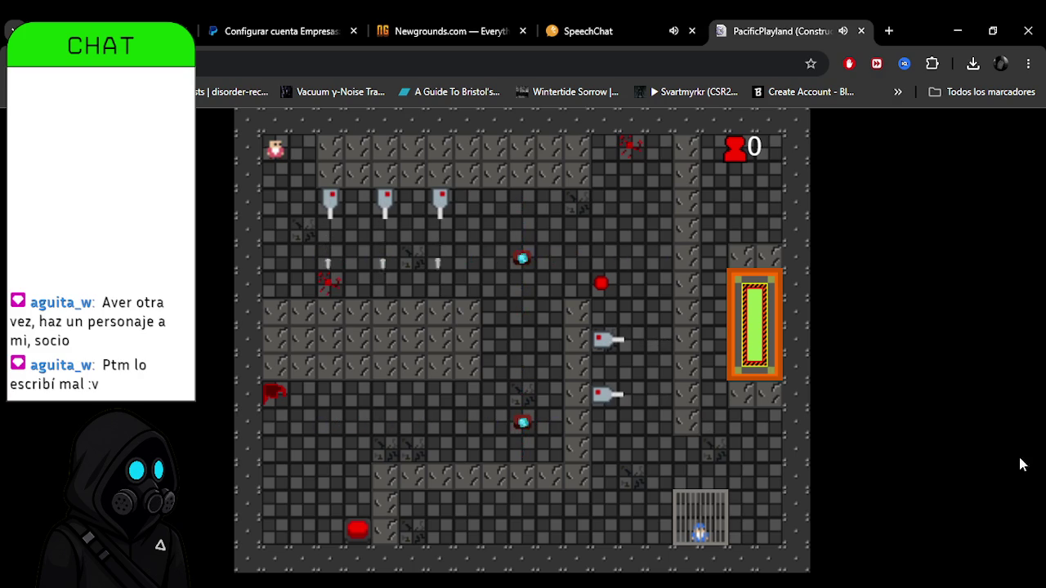
Play two failed runs down and right, restarting with TRY AGAIN after each death.
{"action": "key", "text": "Down"}
{"action": "key", "text": "Right"}
{"action": "key", "text": "Down"}
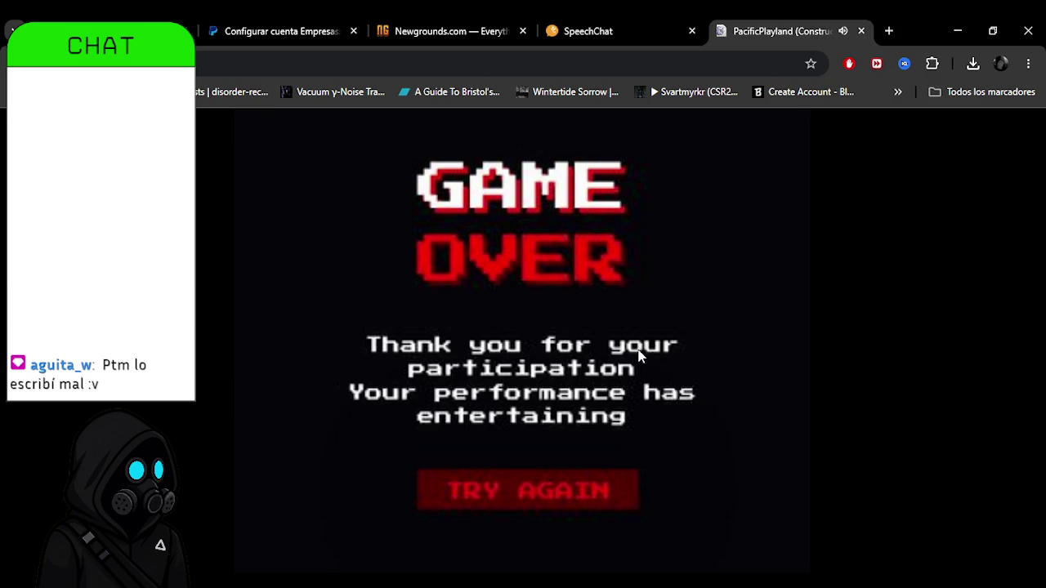
{"action": "left_click", "coordinate": [570, 501]}
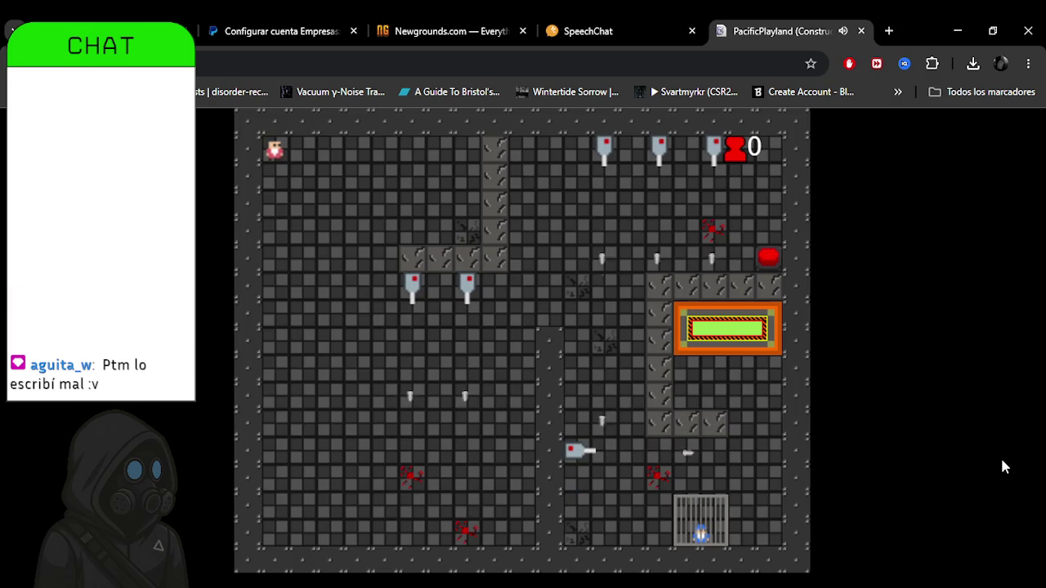
{"action": "key", "text": "Down"}
{"action": "key", "text": "Right"}
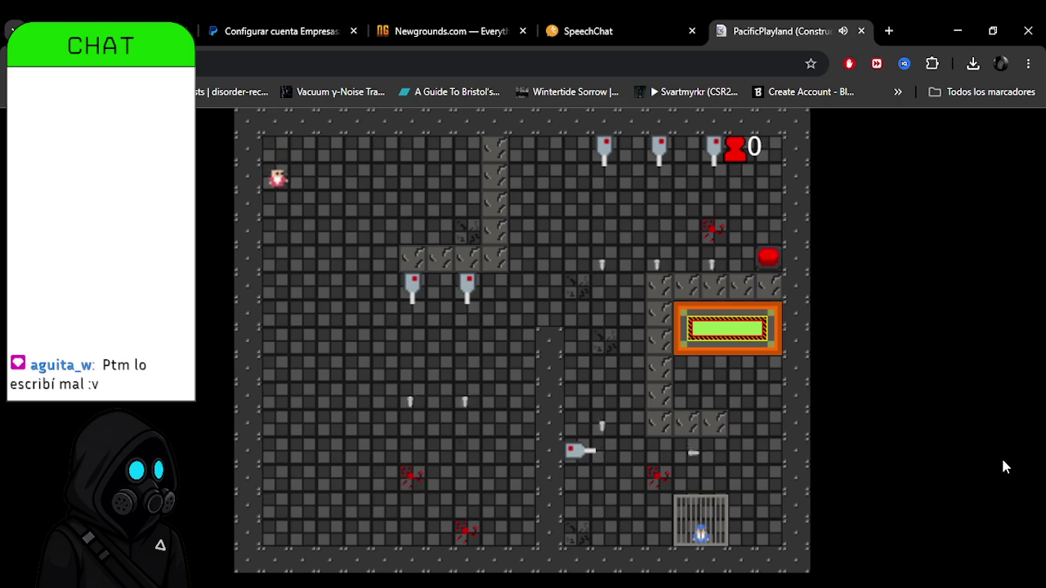
{"action": "key", "text": "Down"}
{"action": "key", "text": "Right"}
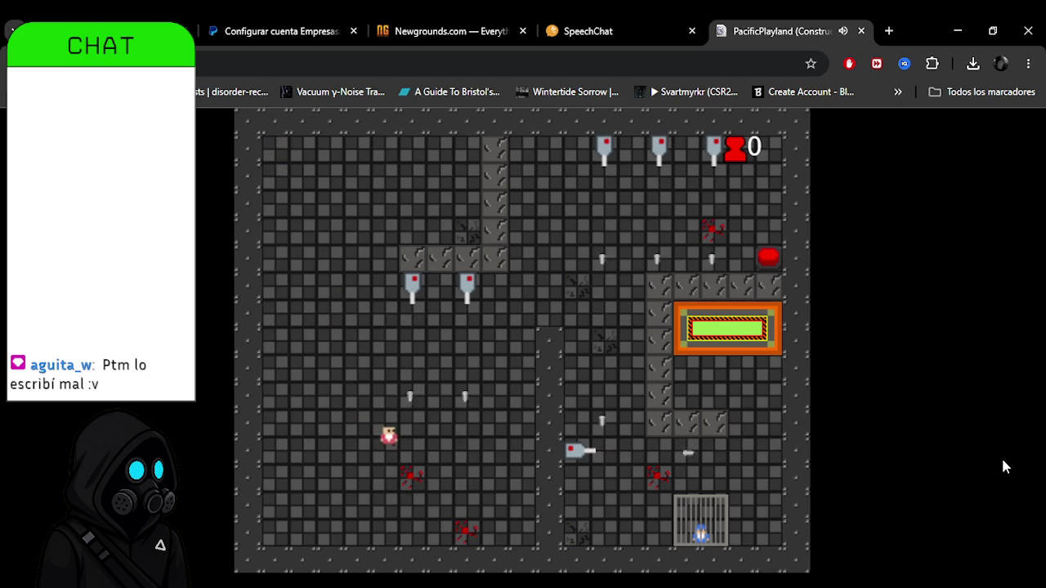
{"action": "key", "text": "Right"}
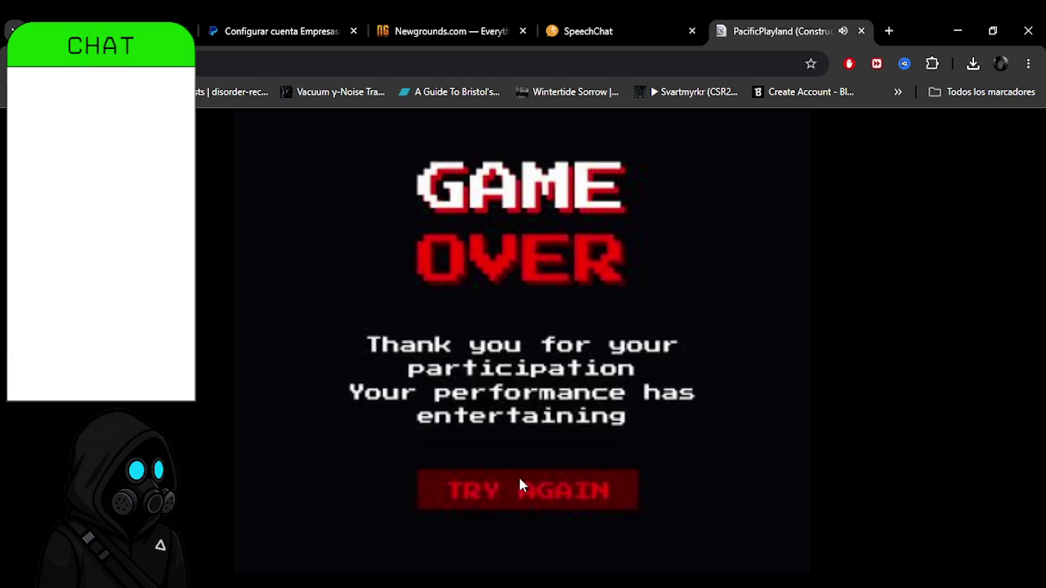
{"action": "left_click", "coordinate": [518, 476]}
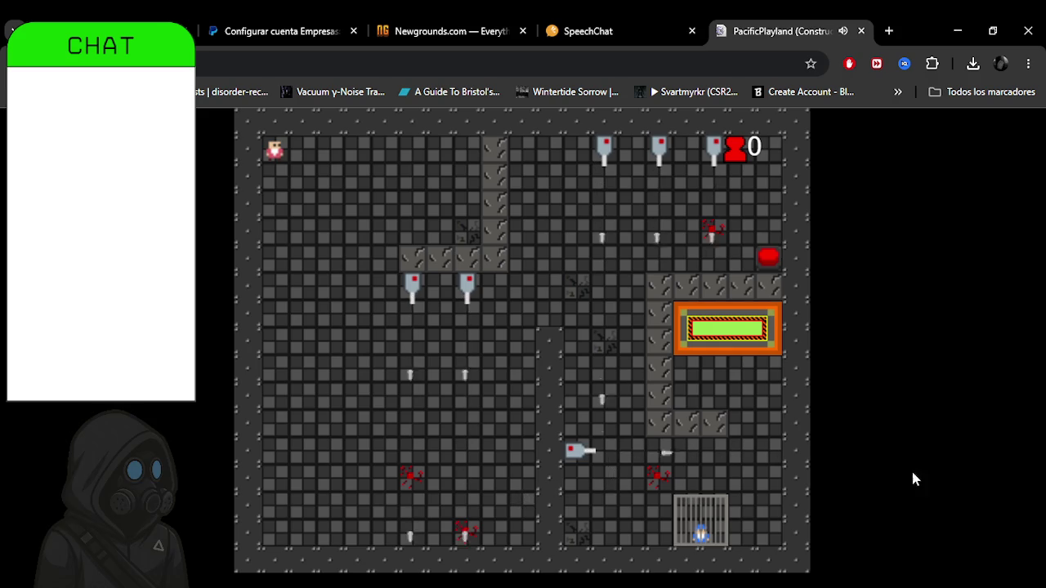
Steer the player along the bottom onto the red button, raising the counter to 10.
{"action": "key", "text": "Down"}
{"action": "key", "text": "Right"}
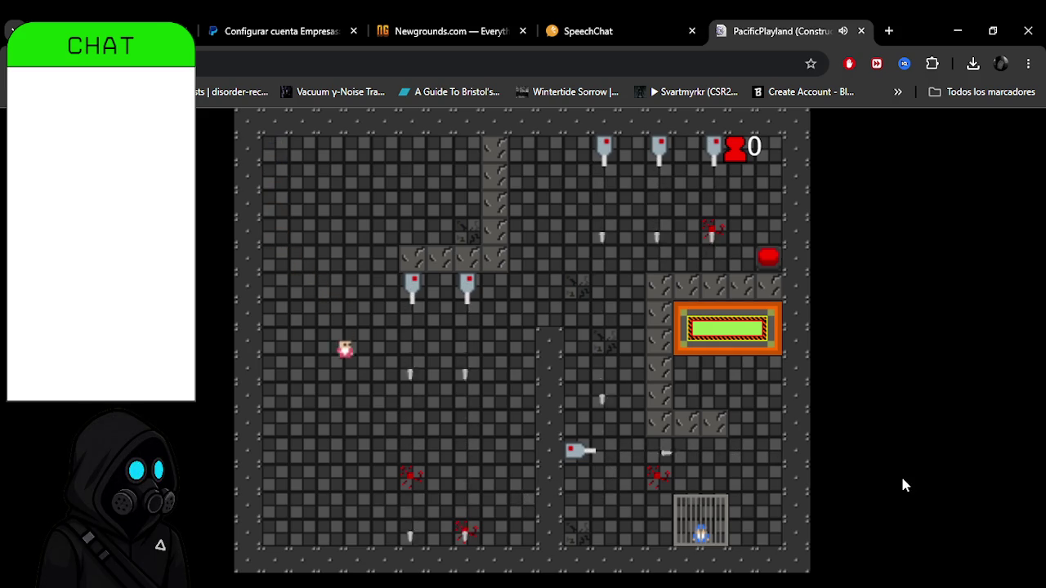
{"action": "key", "text": "Down"}
{"action": "key", "text": "Right"}
{"action": "key", "text": "Right"}
{"action": "key", "text": "Up"}
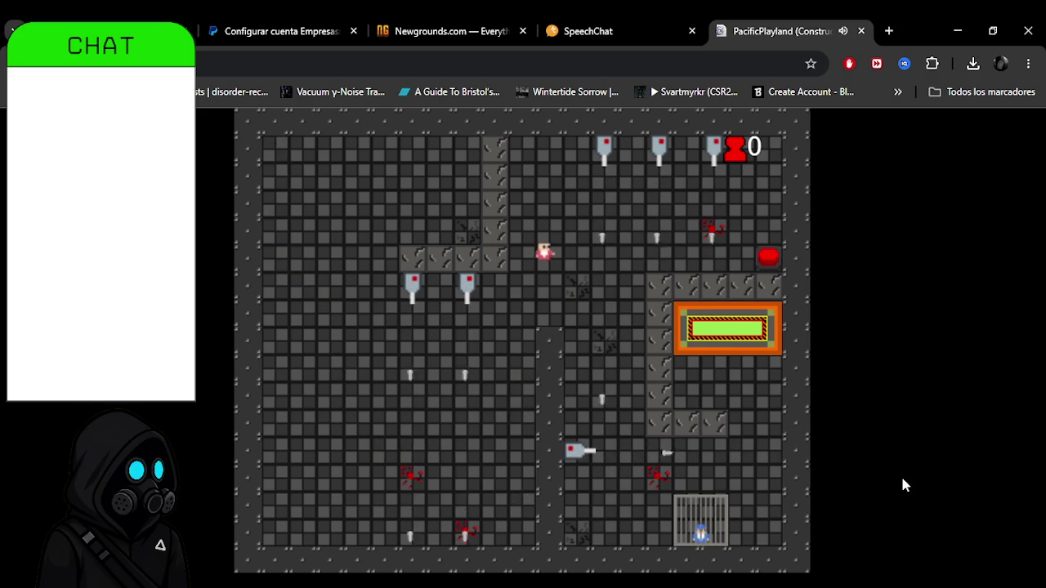
{"action": "key", "text": "Down"}
{"action": "key", "text": "Right"}
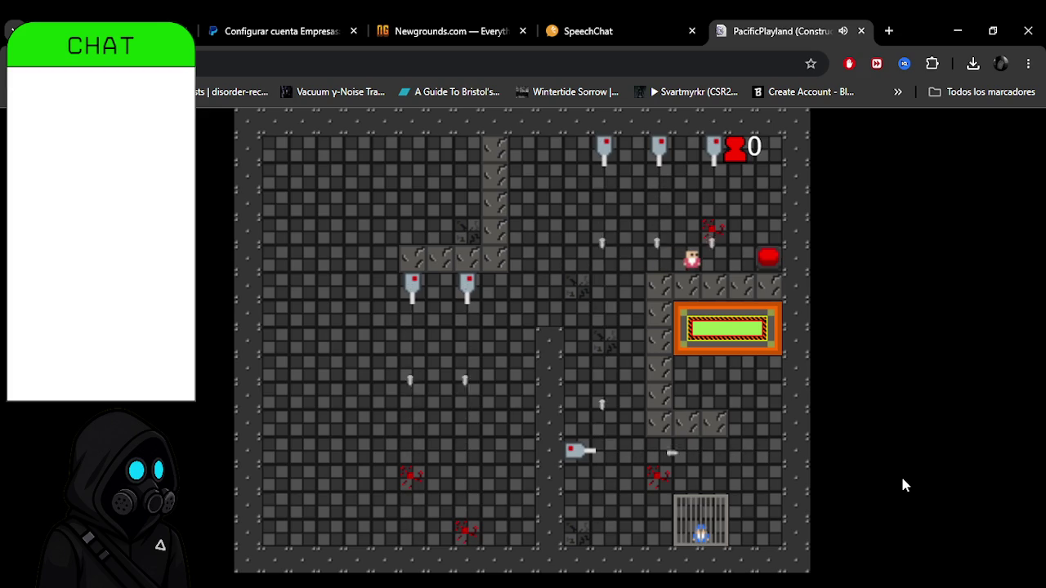
{"action": "key", "text": "Right"}
{"action": "key", "text": "Left"}
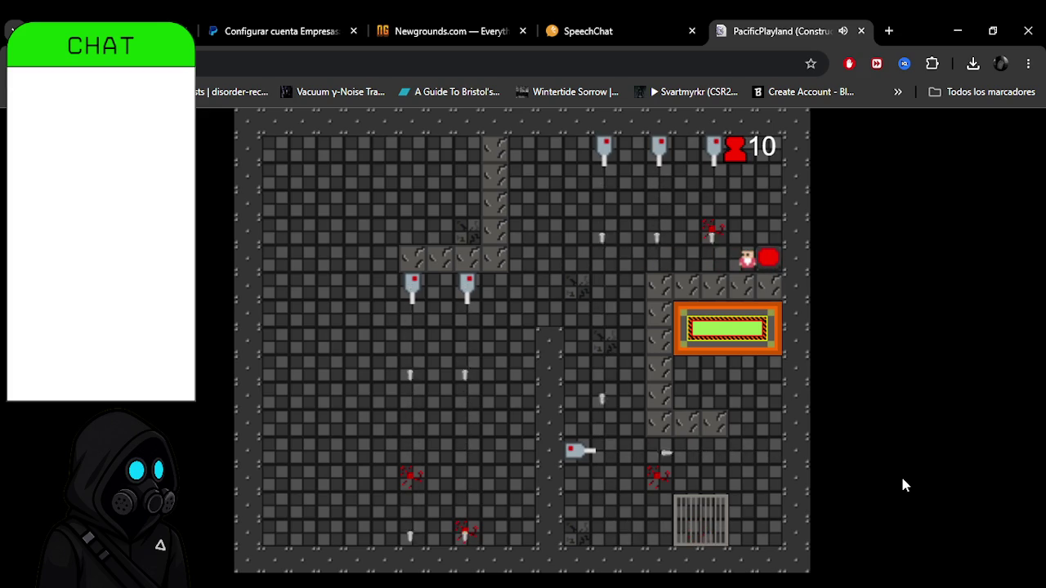
{"action": "key", "text": "Right"}
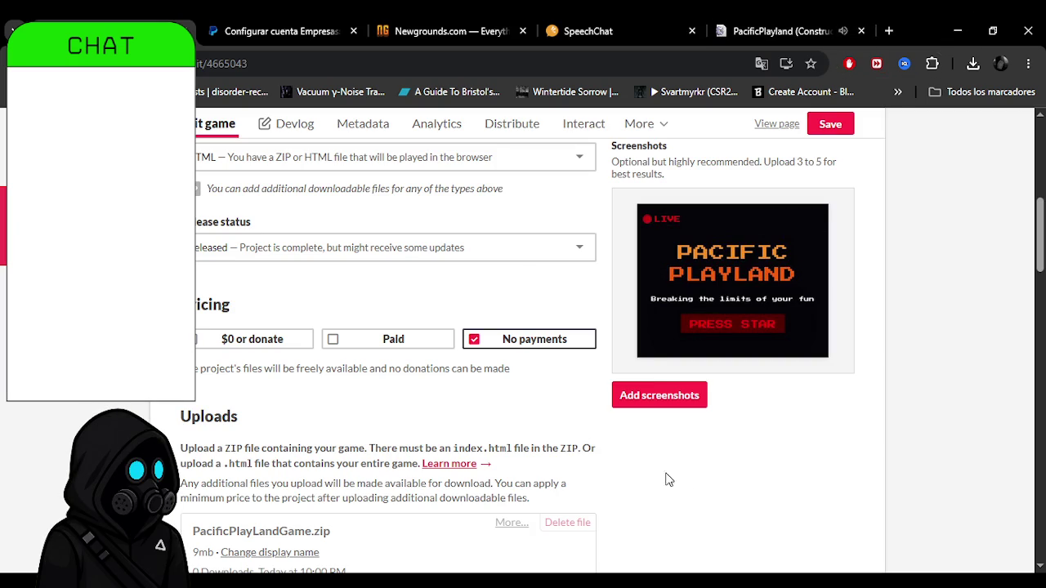
Upload two gameplay screenshots to the PacificPlayland page, then switch to the Newgrounds tab.
{"action": "scroll", "coordinate": [654, 449], "scroll_direction": "up", "scroll_amount": 1}
{"action": "left_click", "coordinate": [656, 401]}
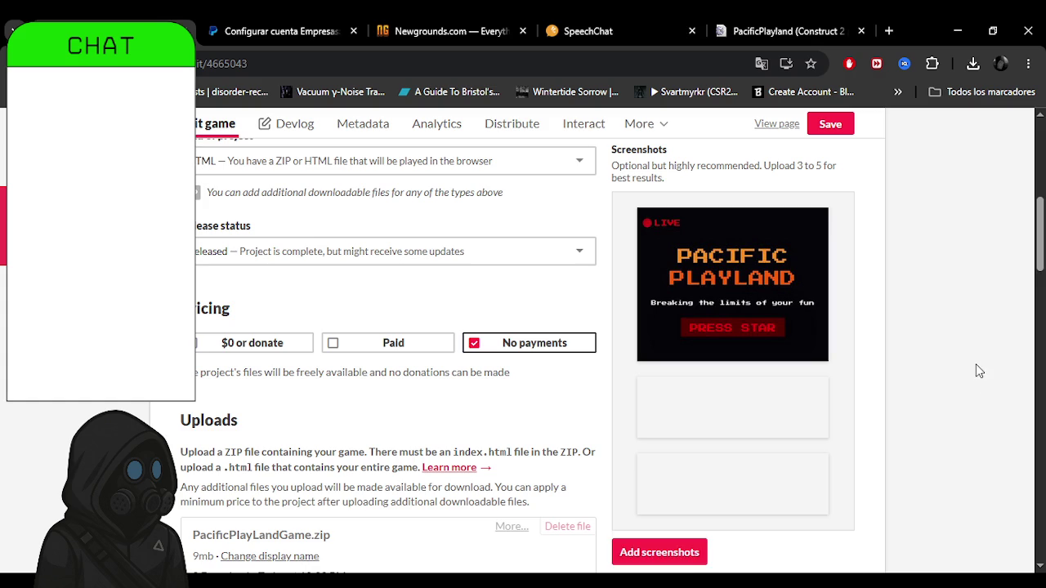
{"action": "middle_click", "coordinate": [954, 388]}
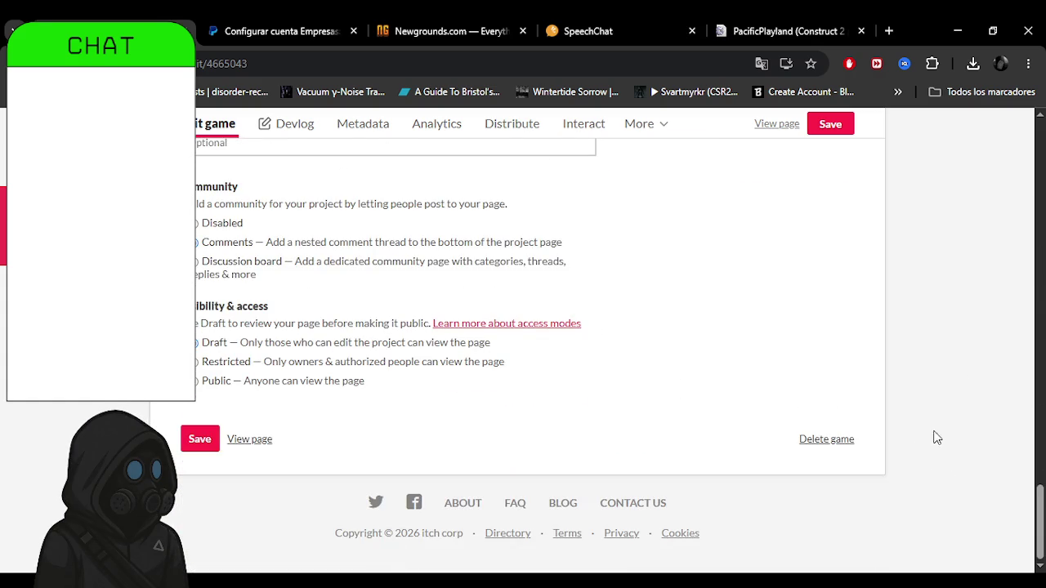
{"action": "left_click", "coordinate": [474, 18]}
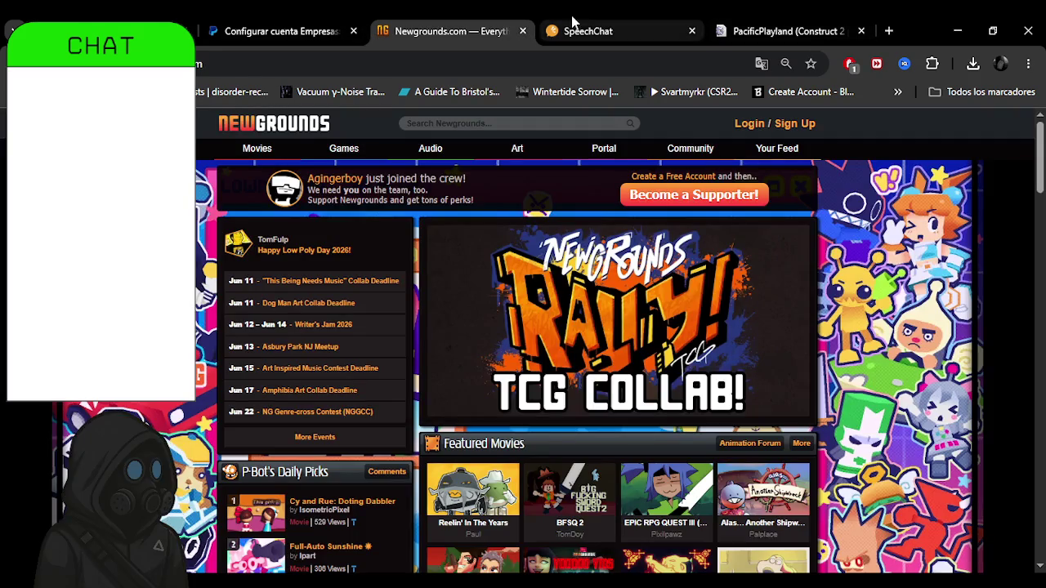
Close the running PacificPlayland tab and reopen it fresh at its title screen.
{"action": "left_click", "coordinate": [574, 24]}
{"action": "left_click", "coordinate": [792, 33]}
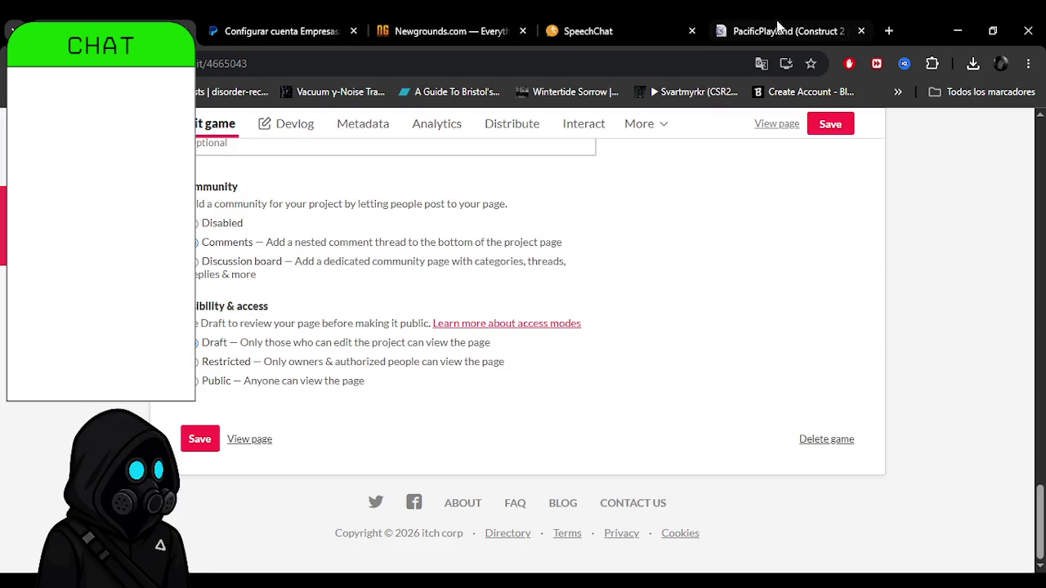
{"action": "left_click", "coordinate": [797, 33]}
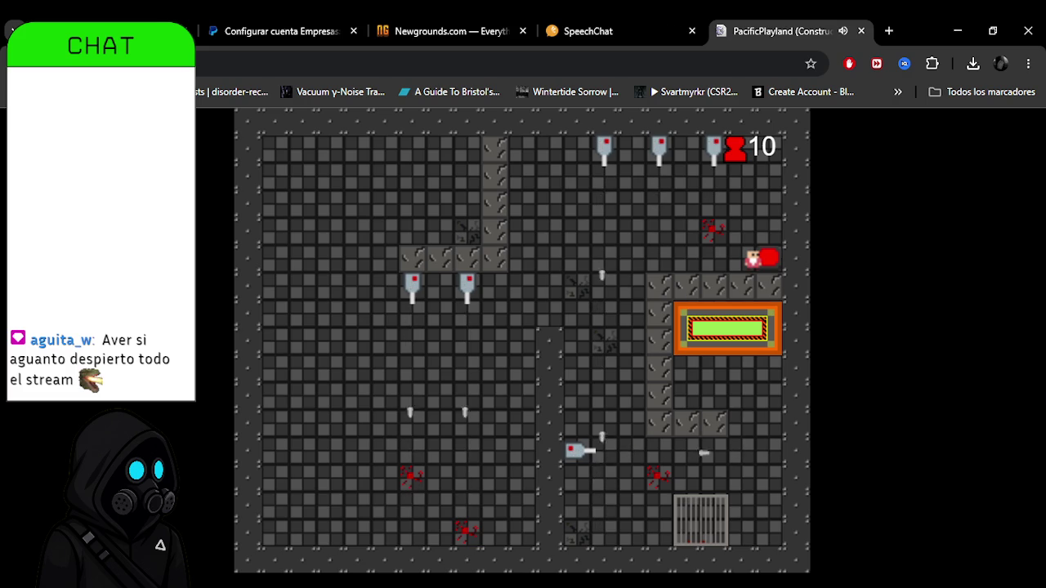
{"action": "left_click", "coordinate": [405, 21]}
{"action": "left_click", "coordinate": [860, 31]}
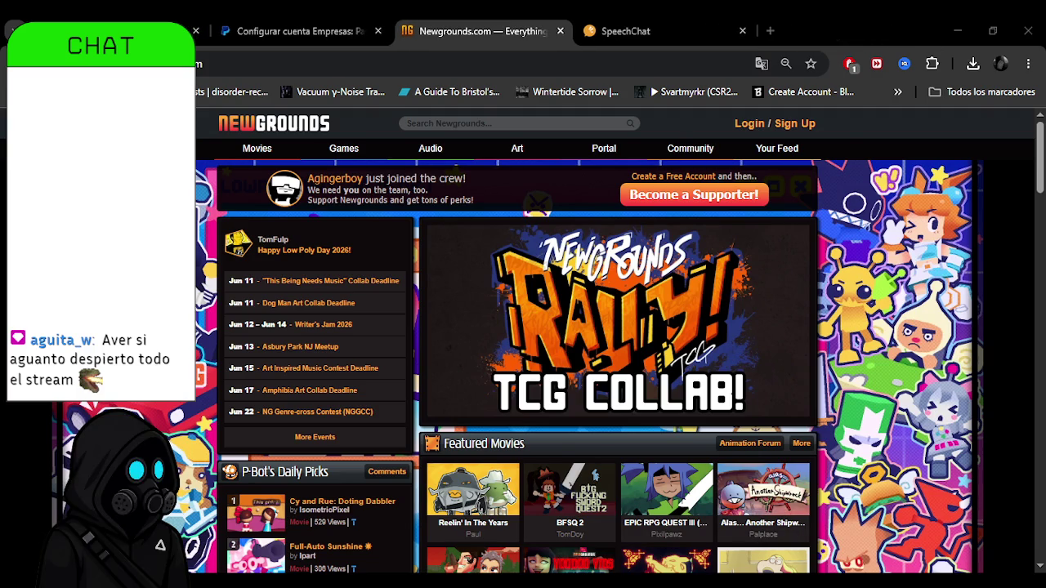
{"action": "key", "text": "F5"}
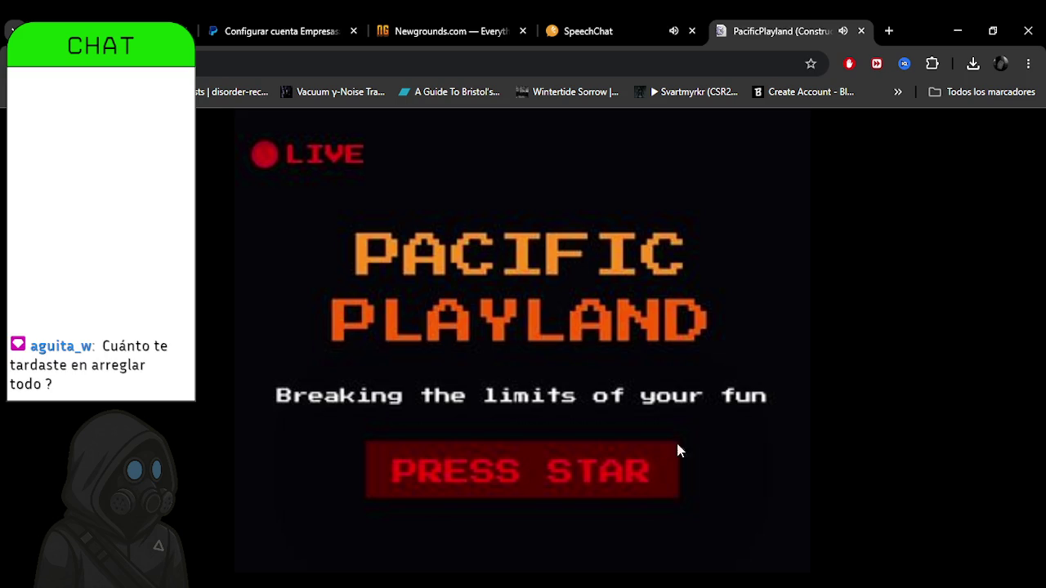
Start PacificPlayland from the title screen and move through level 1 toward the exit until dying.
{"action": "left_click", "coordinate": [582, 469]}
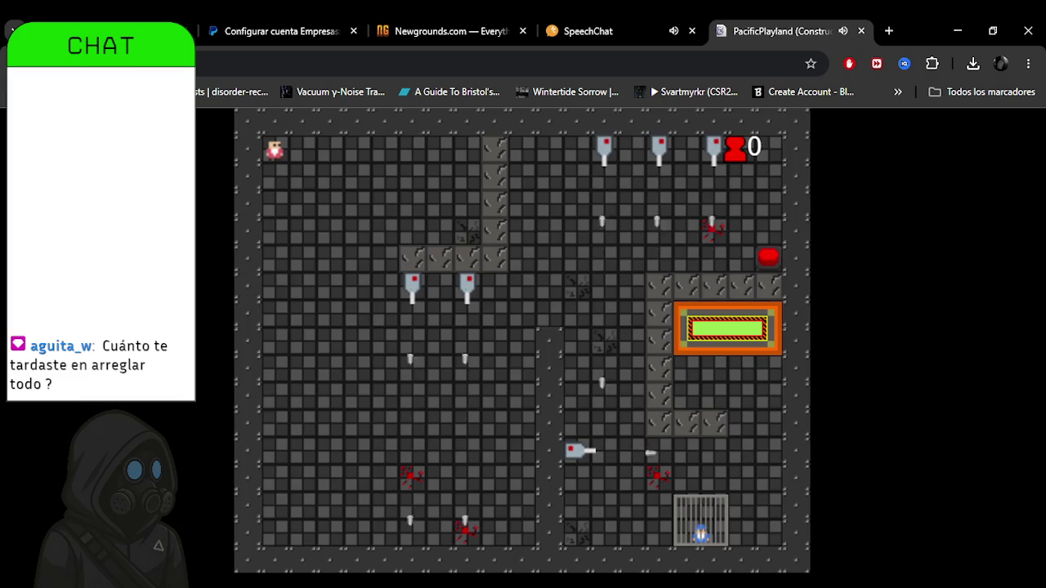
{"action": "key", "text": "Down"}
{"action": "key", "text": "Right"}
{"action": "key", "text": "Down"}
{"action": "key", "text": "Right"}
{"action": "key", "text": "Right"}
{"action": "key", "text": "Right"}
{"action": "key", "text": "Right"}
{"action": "key", "text": "Up"}
{"action": "key", "text": "Right"}
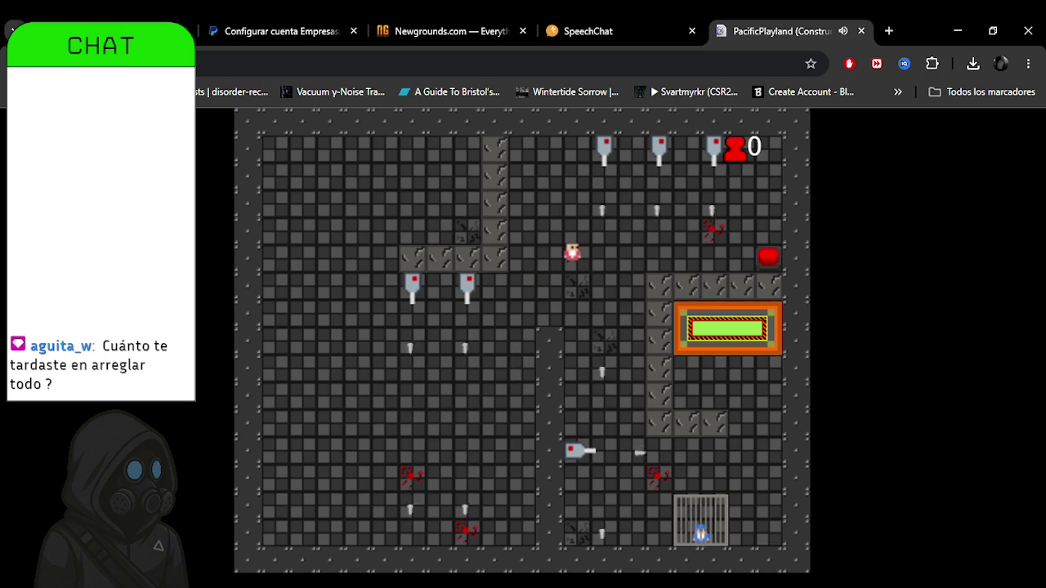
{"action": "key", "text": "Right"}
{"action": "key", "text": "Right"}
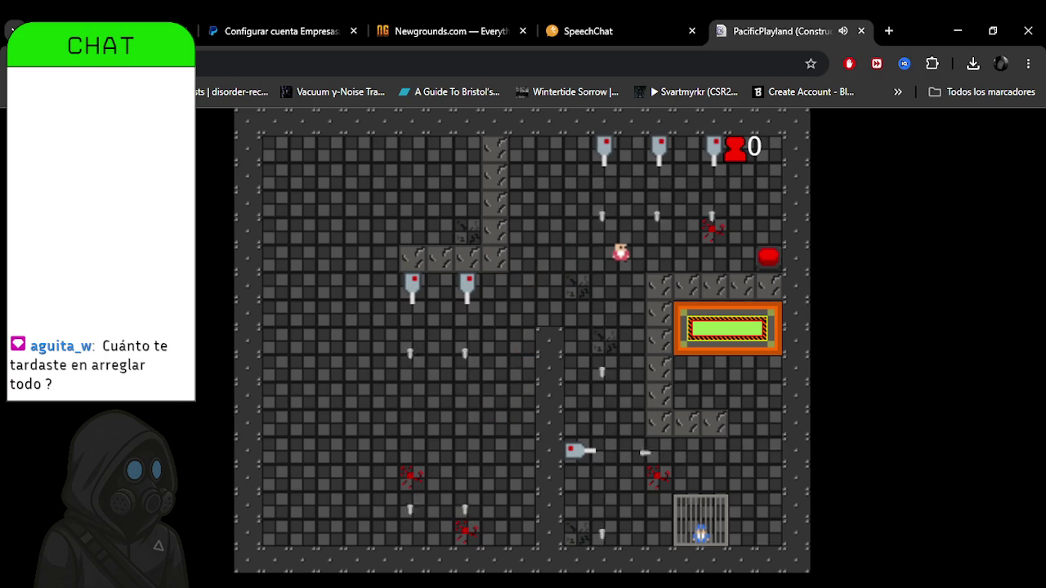
{"action": "key", "text": "Right"}
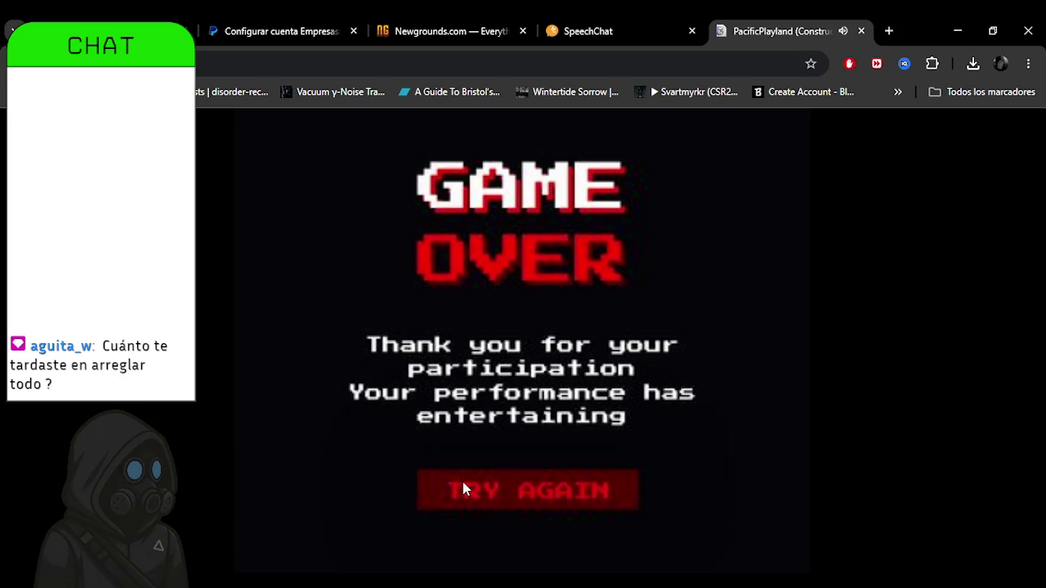
Retry level 1, guiding the player down, right and up the column into the exit.
{"action": "left_click", "coordinate": [463, 482]}
{"action": "key", "text": "Down"}
{"action": "key", "text": "Right"}
{"action": "key", "text": "Down"}
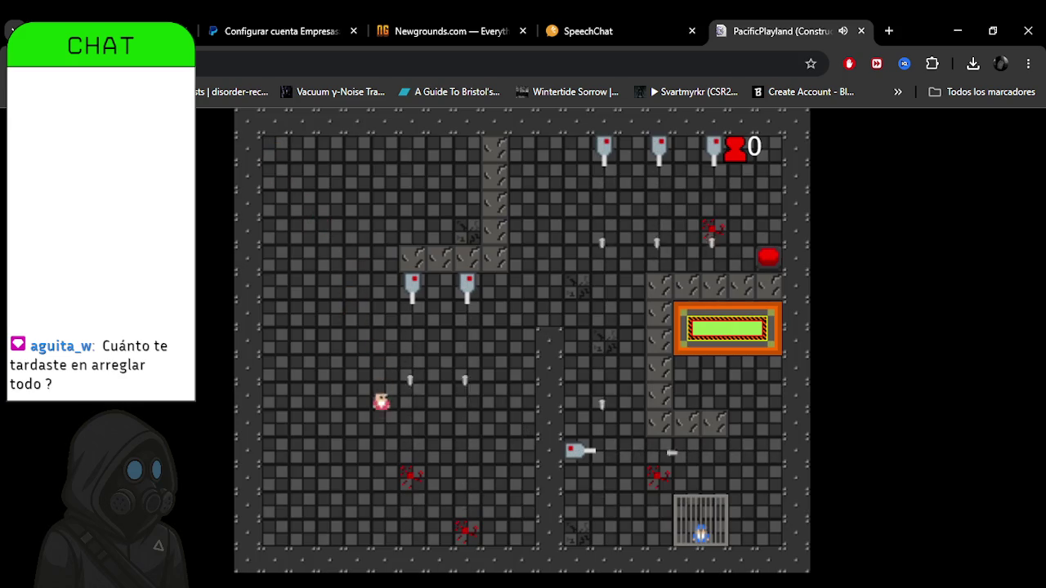
{"action": "key", "text": "Down"}
{"action": "key", "text": "Right"}
{"action": "key", "text": "Right"}
{"action": "key", "text": "Up"}
{"action": "key", "text": "Right"}
{"action": "key", "text": "Right"}
{"action": "key", "text": "Right"}
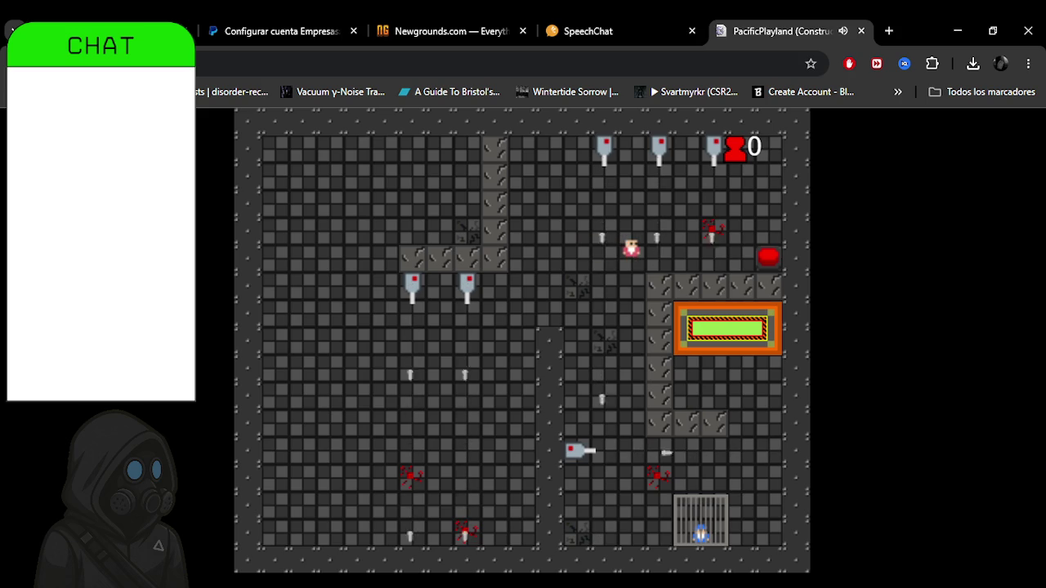
{"action": "key", "text": "Right"}
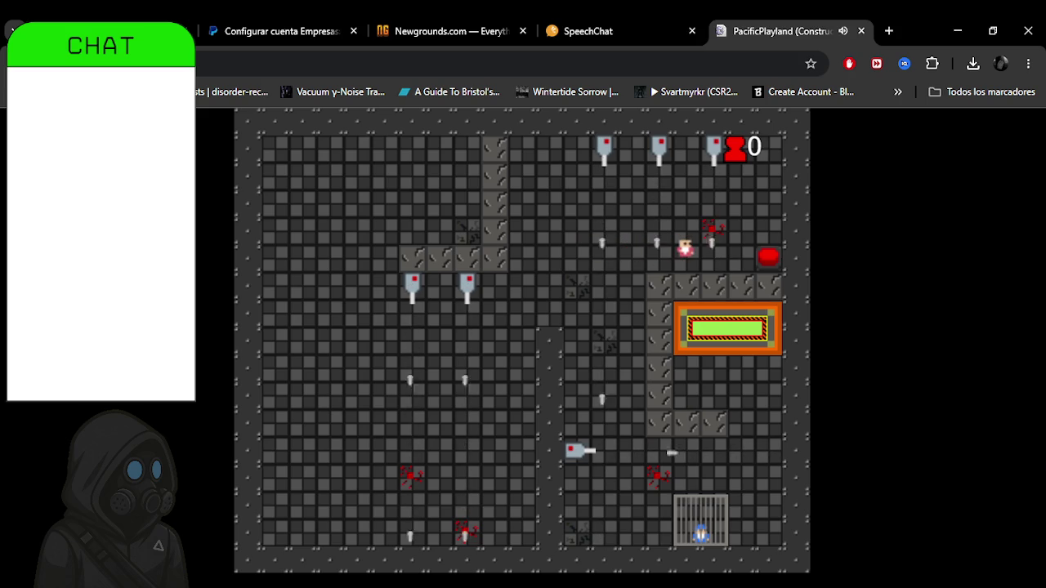
{"action": "key", "text": "Right"}
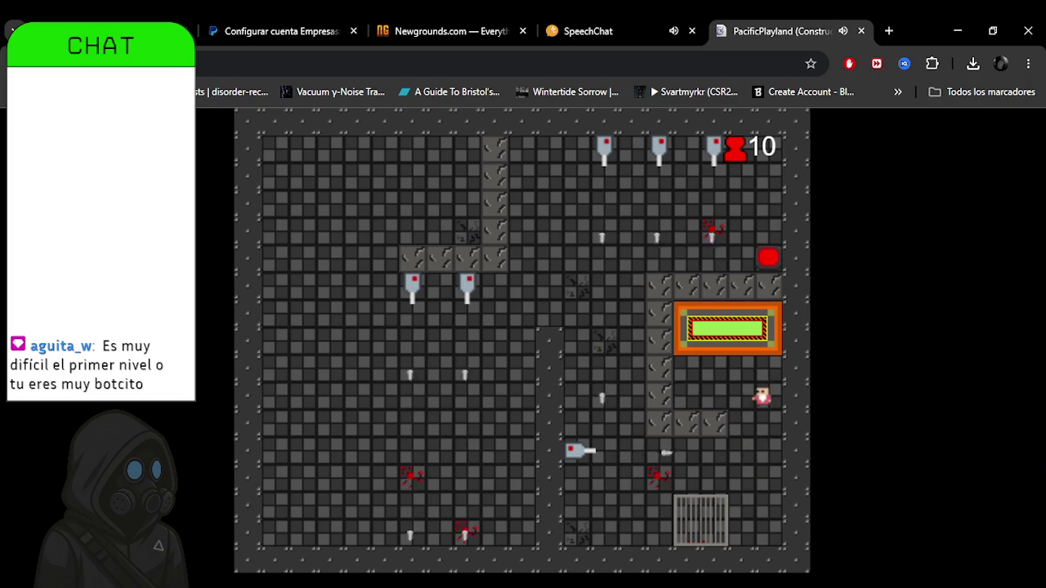
{"action": "key", "text": "Up"}
{"action": "key", "text": "Right"}
{"action": "key", "text": "Down"}
{"action": "key", "text": "Down"}
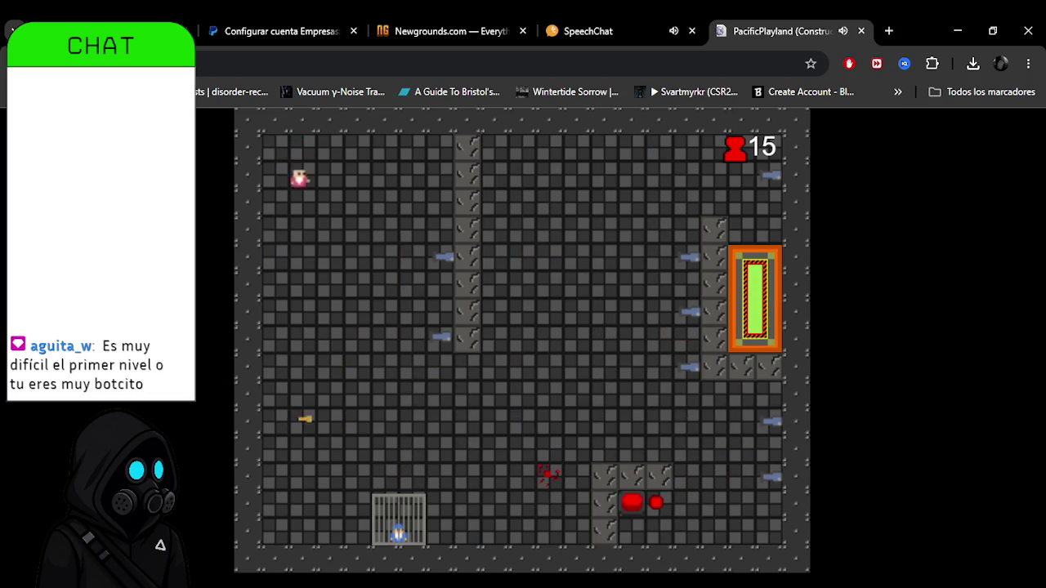
In level 2, cross the room to the red button, raising the counter to 25.
{"action": "key", "text": "Down"}
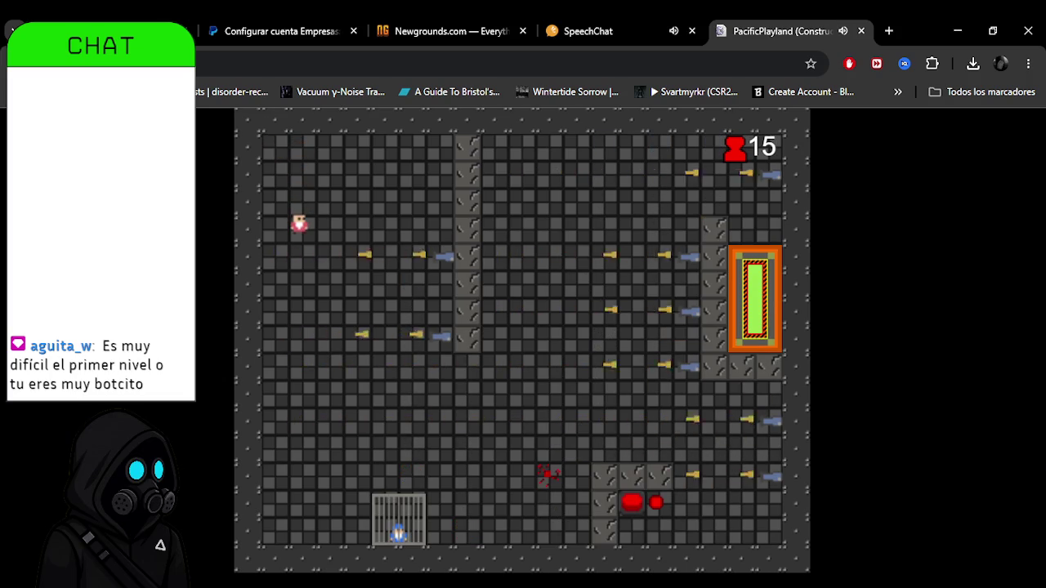
{"action": "key", "text": "Down"}
{"action": "key", "text": "Down"}
{"action": "key", "text": "Down"}
{"action": "key", "text": "Down"}
{"action": "key", "text": "Down"}
{"action": "key", "text": "Down"}
{"action": "key", "text": "Down"}
{"action": "key", "text": "Down"}
{"action": "key", "text": "Right"}
{"action": "key", "text": "Right"}
{"action": "key", "text": "Right"}
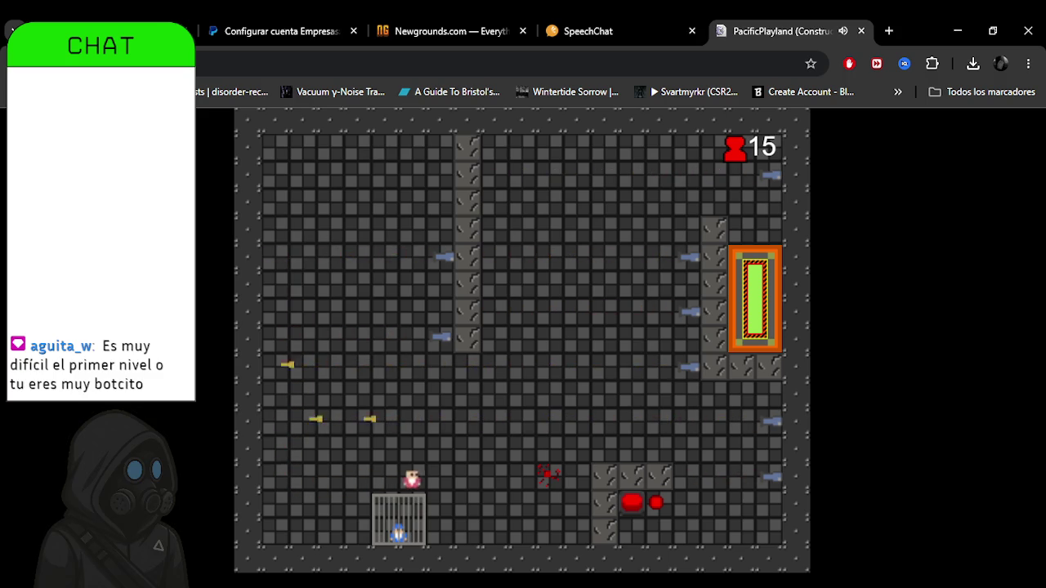
{"action": "key", "text": "Right"}
{"action": "key", "text": "Right"}
{"action": "key", "text": "Right"}
{"action": "key", "text": "Up"}
{"action": "key", "text": "Right"}
{"action": "key", "text": "Right"}
{"action": "key", "text": "Right"}
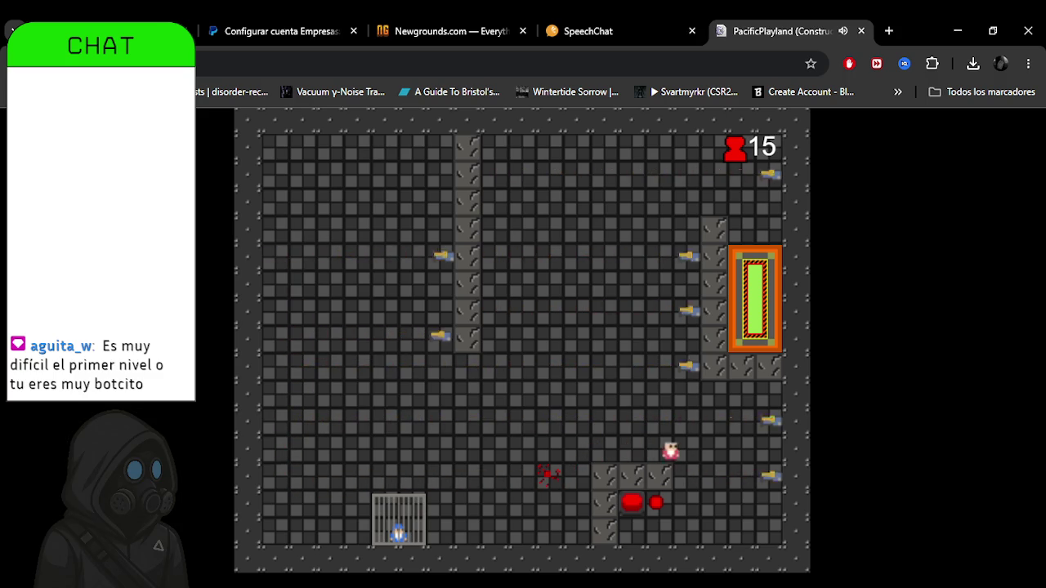
{"action": "key", "text": "Down"}
{"action": "key", "text": "Down"}
{"action": "key", "text": "Down"}
{"action": "key", "text": "Left"}
{"action": "key", "text": "Left"}
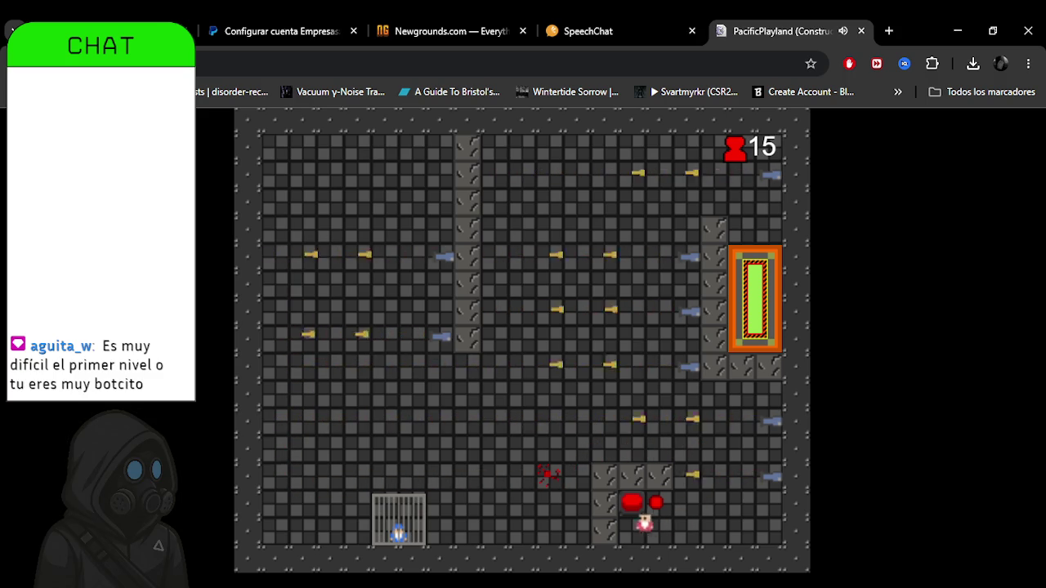
{"action": "key", "text": "Right"}
{"action": "key", "text": "Right"}
{"action": "key", "text": "Up"}
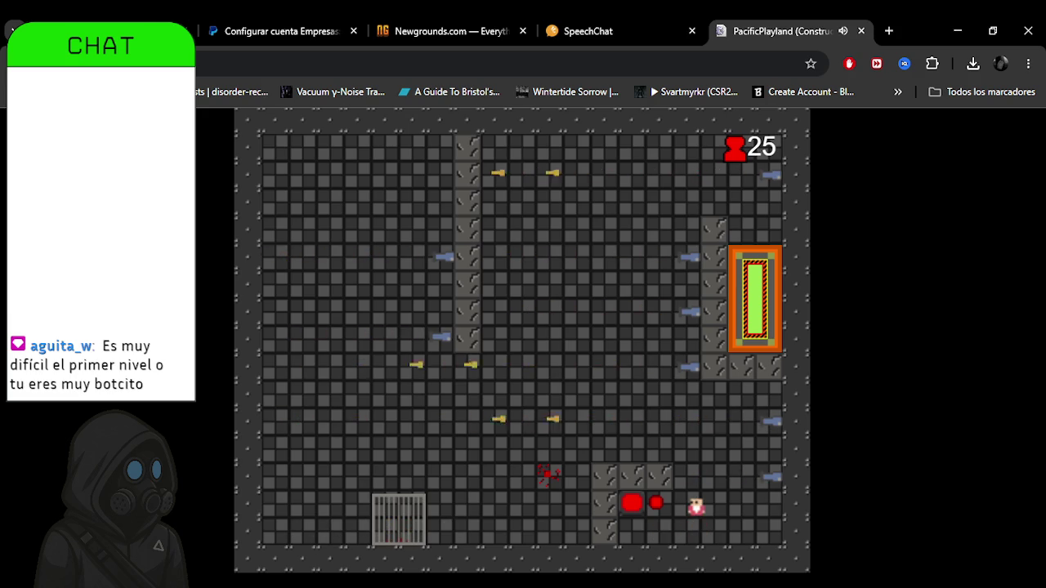
Move the player up-left across the room, then right into the orange goal door.
{"action": "key", "text": "Up"}
{"action": "key", "text": "Up"}
{"action": "key", "text": "Left"}
{"action": "key", "text": "Left"}
{"action": "key", "text": "Left"}
{"action": "key", "text": "Left"}
{"action": "key", "text": "Up"}
{"action": "key", "text": "Up"}
{"action": "key", "text": "Left"}
{"action": "key", "text": "Up"}
{"action": "key", "text": "Left"}
{"action": "key", "text": "Up"}
{"action": "key", "text": "Left"}
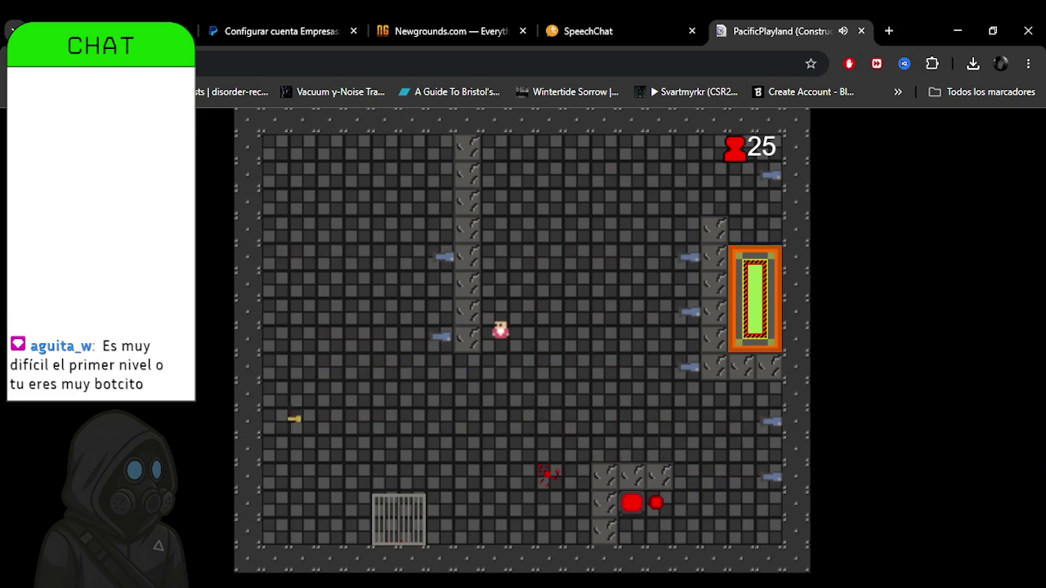
{"action": "key", "text": "Up"}
{"action": "key", "text": "Up"}
{"action": "key", "text": "Right"}
{"action": "key", "text": "Right"}
{"action": "key", "text": "Right"}
{"action": "key", "text": "Right"}
{"action": "key", "text": "Up"}
{"action": "key", "text": "Right"}
{"action": "key", "text": "Right"}
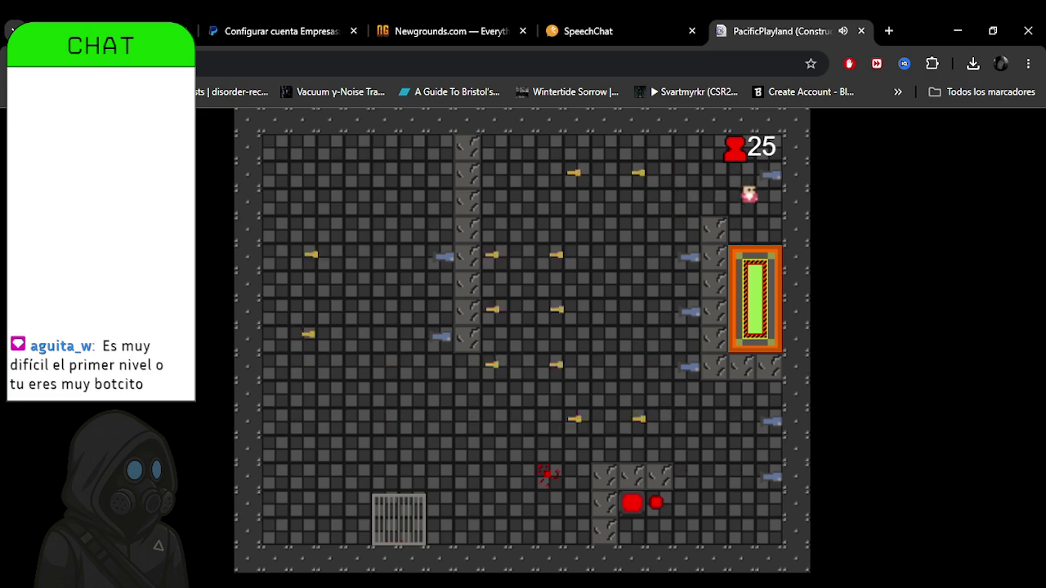
{"action": "key", "text": "Right"}
{"action": "key", "text": "Down"}
{"action": "key", "text": "Down"}
{"action": "key", "text": "Down"}
{"action": "key", "text": "Down"}
{"action": "key", "text": "Down"}
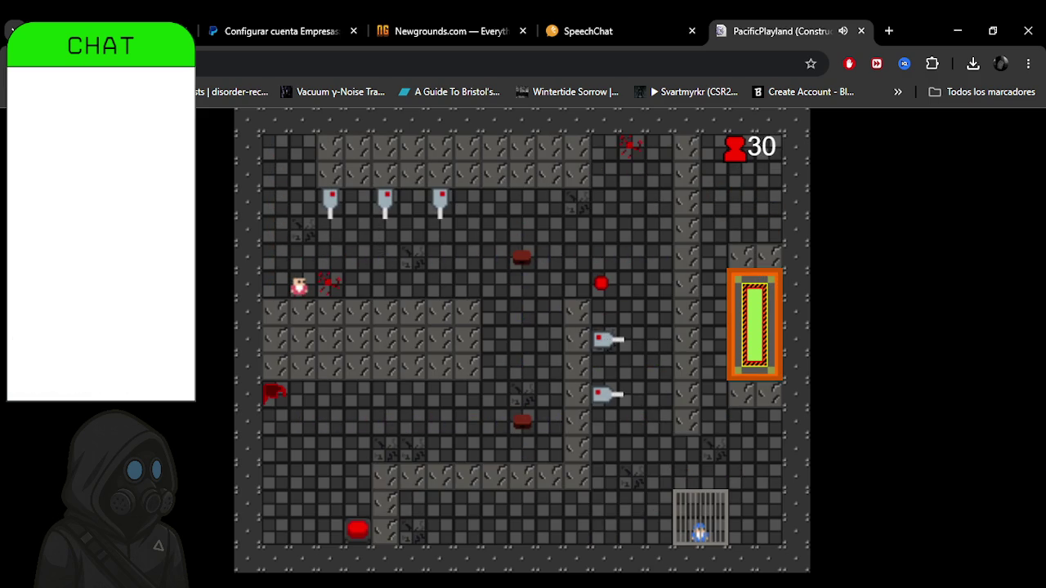
Move the player down and left to the red button, raising the counter to 40.
{"action": "key", "text": "Right"}
{"action": "key", "text": "Right"}
{"action": "key", "text": "Right"}
{"action": "key", "text": "Right"}
{"action": "key", "text": "Right"}
{"action": "key", "text": "Right"}
{"action": "key", "text": "Right"}
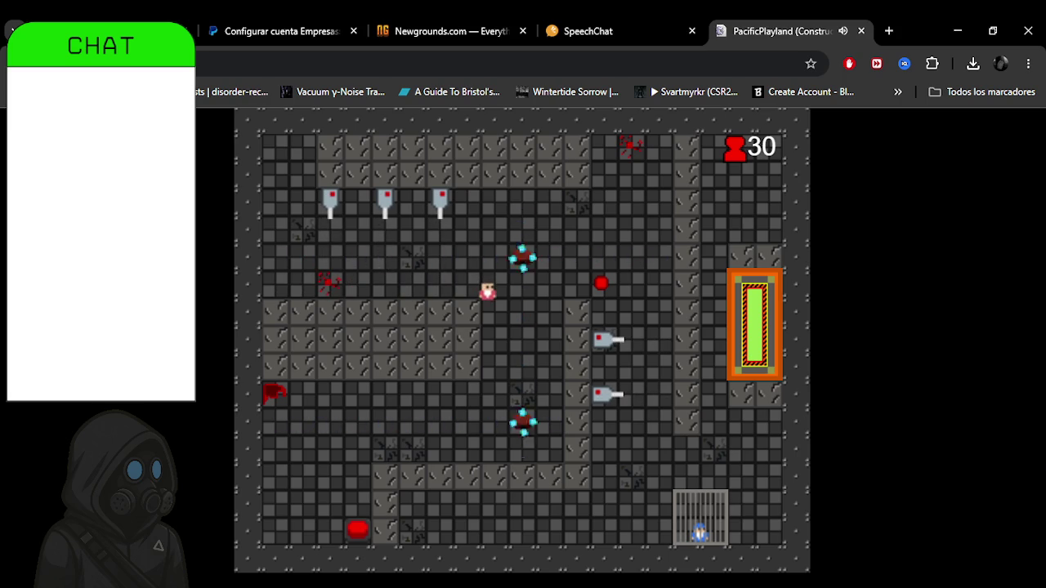
{"action": "key", "text": "Down"}
{"action": "key", "text": "Down"}
{"action": "key", "text": "Down"}
{"action": "key", "text": "Left"}
{"action": "key", "text": "Left"}
{"action": "key", "text": "Left"}
{"action": "key", "text": "Left"}
{"action": "key", "text": "Down"}
{"action": "key", "text": "Down"}
{"action": "key", "text": "Down"}
{"action": "key", "text": "Right"}
{"action": "key", "text": "Right"}
{"action": "key", "text": "Down"}
{"action": "key", "text": "Up"}
{"action": "key", "text": "Up"}
{"action": "key", "text": "Left"}
{"action": "key", "text": "Right"}
Work the player up and right to the goal door and enter the exit to the next level.
{"action": "key", "text": "Up"}
{"action": "key", "text": "Right"}
{"action": "key", "text": "Right"}
{"action": "key", "text": "Up"}
{"action": "key", "text": "Up"}
{"action": "key", "text": "Right"}
{"action": "key", "text": "Right"}
{"action": "key", "text": "Up"}
{"action": "key", "text": "Up"}
{"action": "key", "text": "Up"}
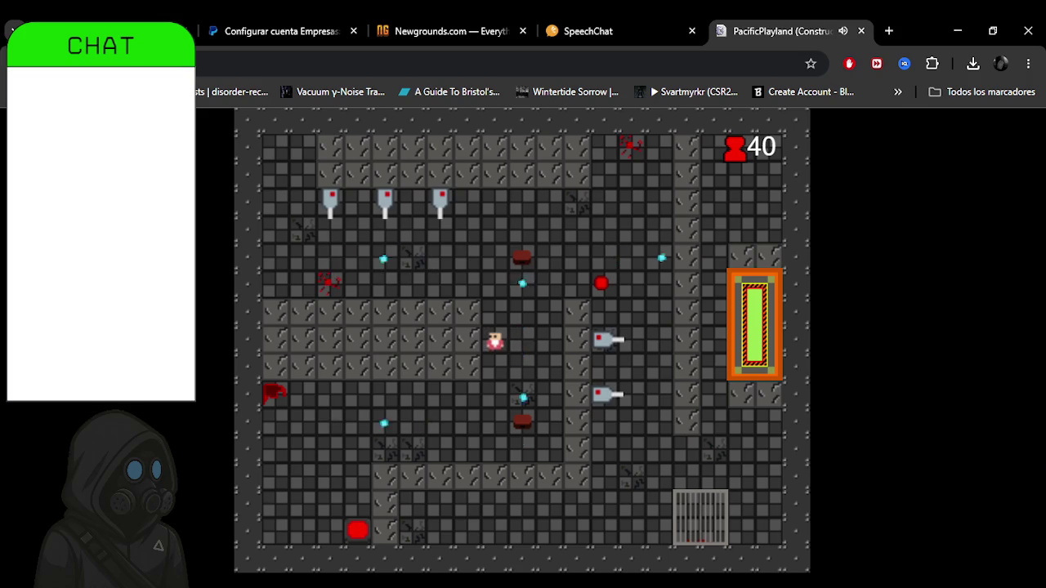
{"action": "key", "text": "Up"}
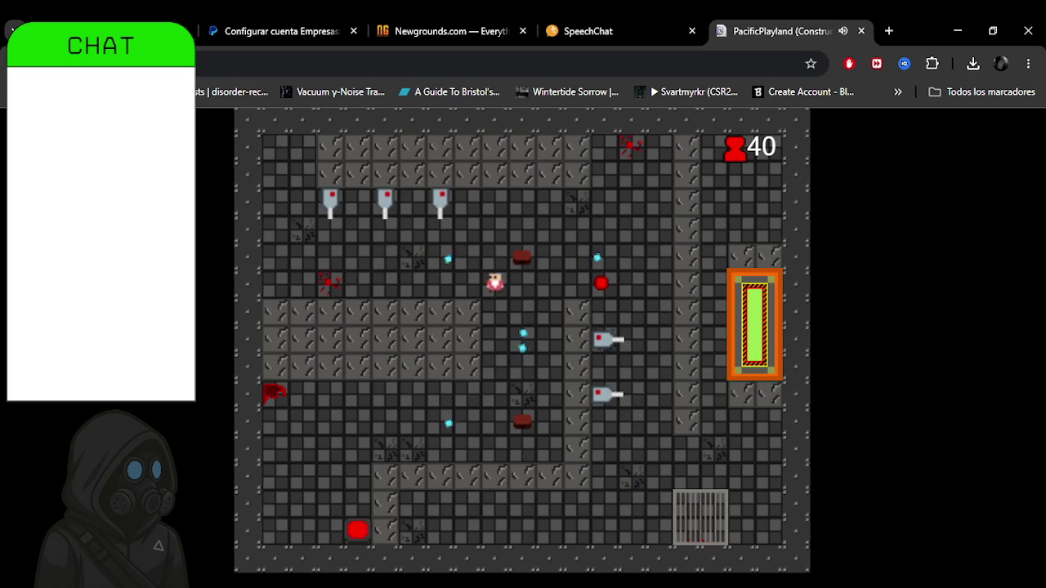
{"action": "key", "text": "Down"}
{"action": "key", "text": "Down"}
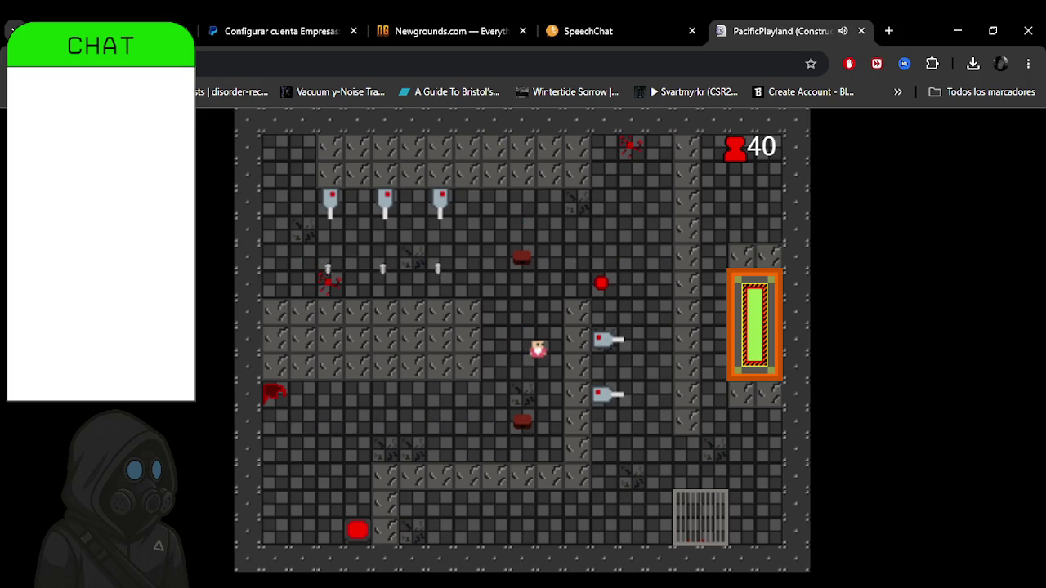
{"action": "key", "text": "Up"}
{"action": "key", "text": "Up"}
{"action": "key", "text": "Right"}
{"action": "key", "text": "Right"}
{"action": "key", "text": "Right"}
{"action": "key", "text": "Down"}
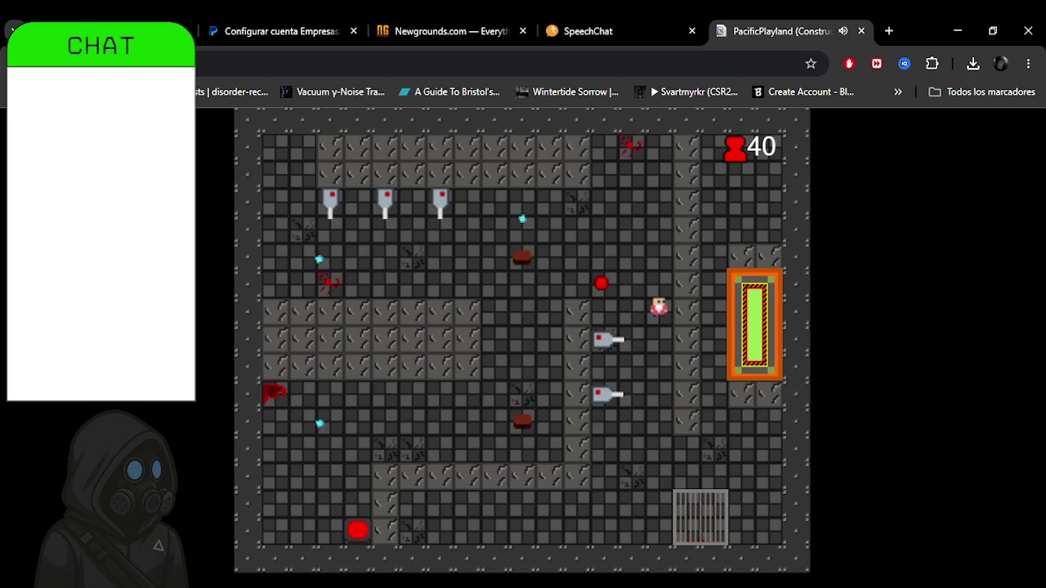
{"action": "key", "text": "Down"}
{"action": "key", "text": "Down"}
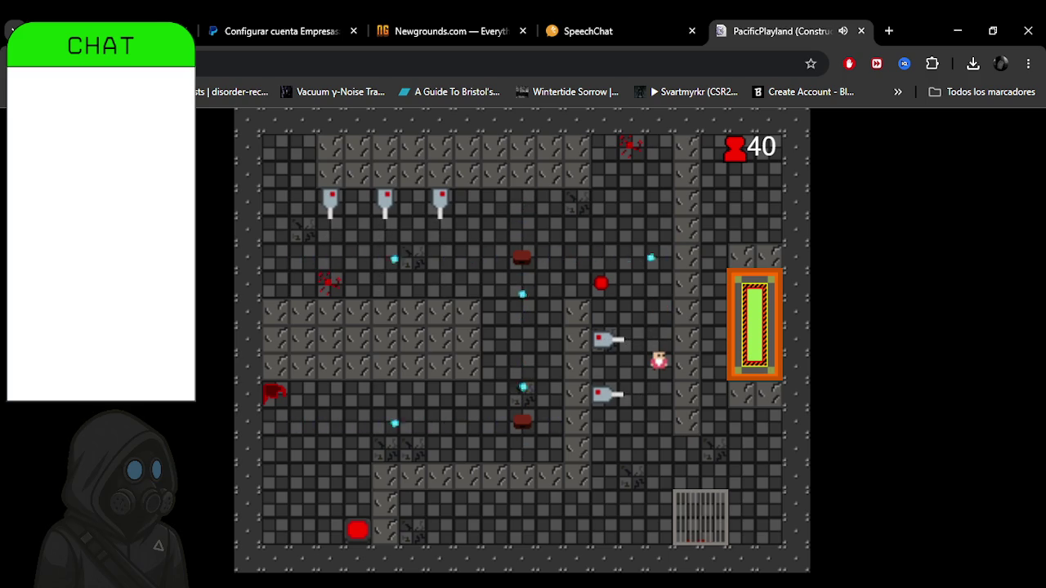
{"action": "key", "text": "Down"}
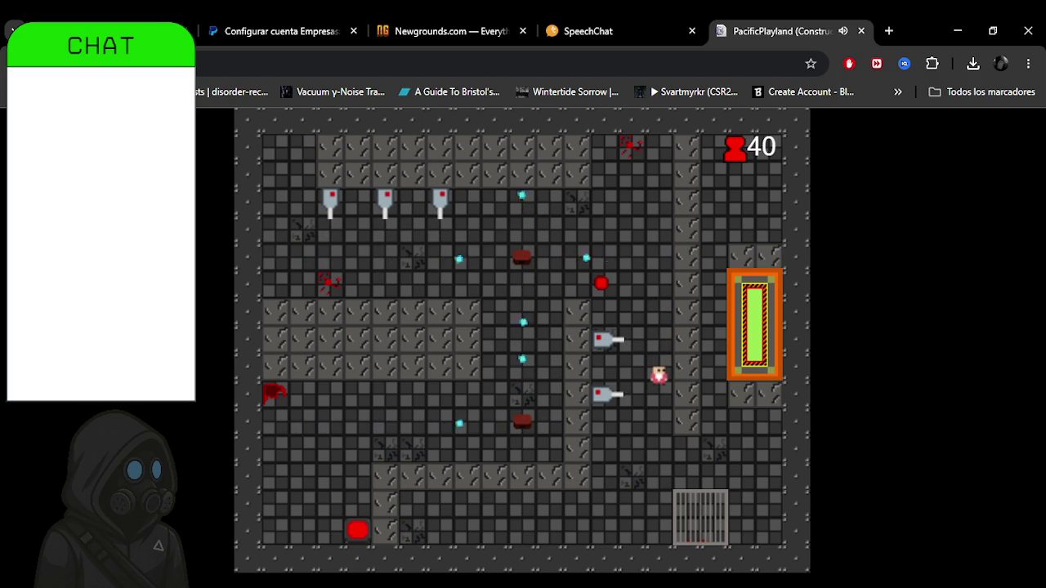
{"action": "key", "text": "Down"}
{"action": "key", "text": "Right"}
{"action": "key", "text": "Up"}
Walk down and right through the new room until dying, then choose TRY AGAIN to restart at 0.
{"action": "key", "text": "Right"}
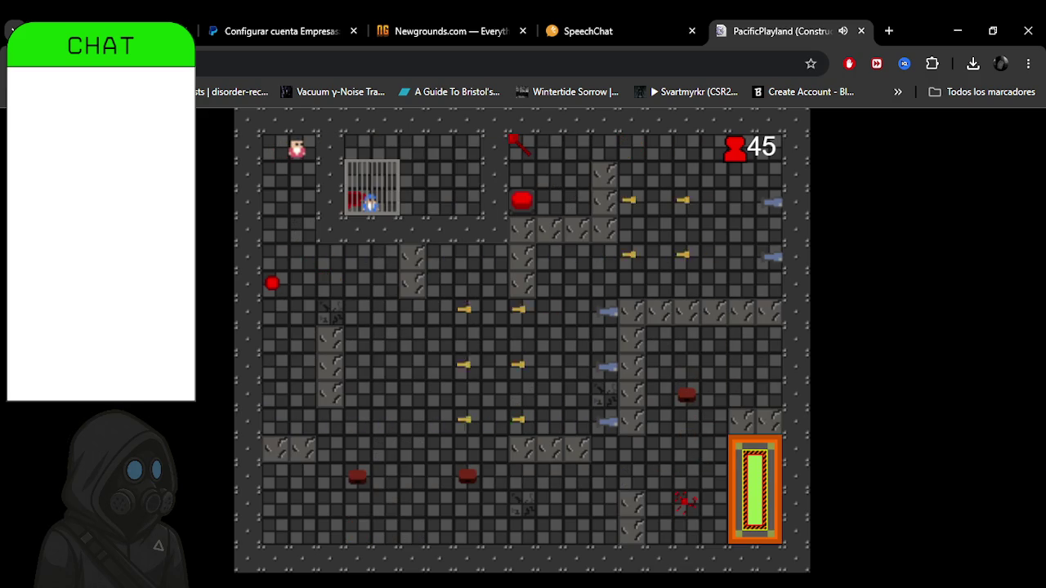
{"action": "key", "text": "Down"}
{"action": "key", "text": "Down"}
{"action": "key", "text": "Down"}
{"action": "key", "text": "Down"}
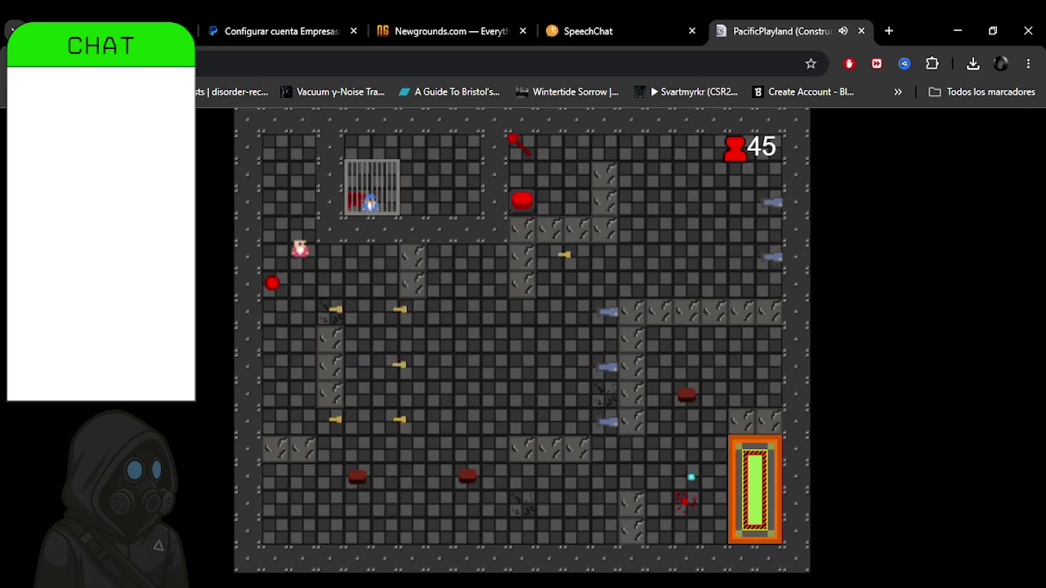
{"action": "key", "text": "Down"}
{"action": "key", "text": "Right"}
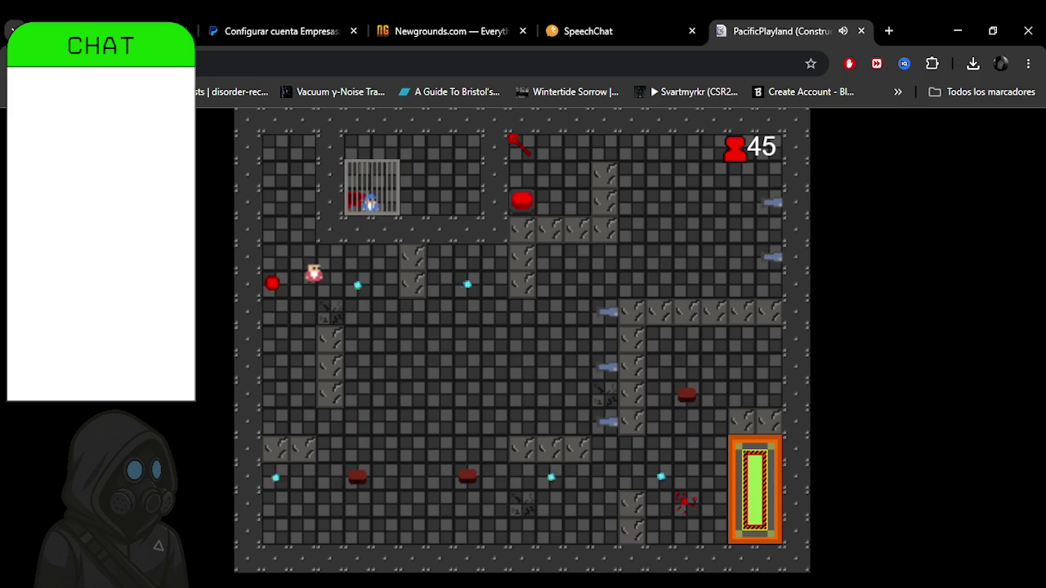
{"action": "key", "text": "Right"}
{"action": "key", "text": "Right"}
{"action": "key", "text": "Right"}
{"action": "key", "text": "Down"}
{"action": "key", "text": "Right"}
{"action": "key", "text": "Right"}
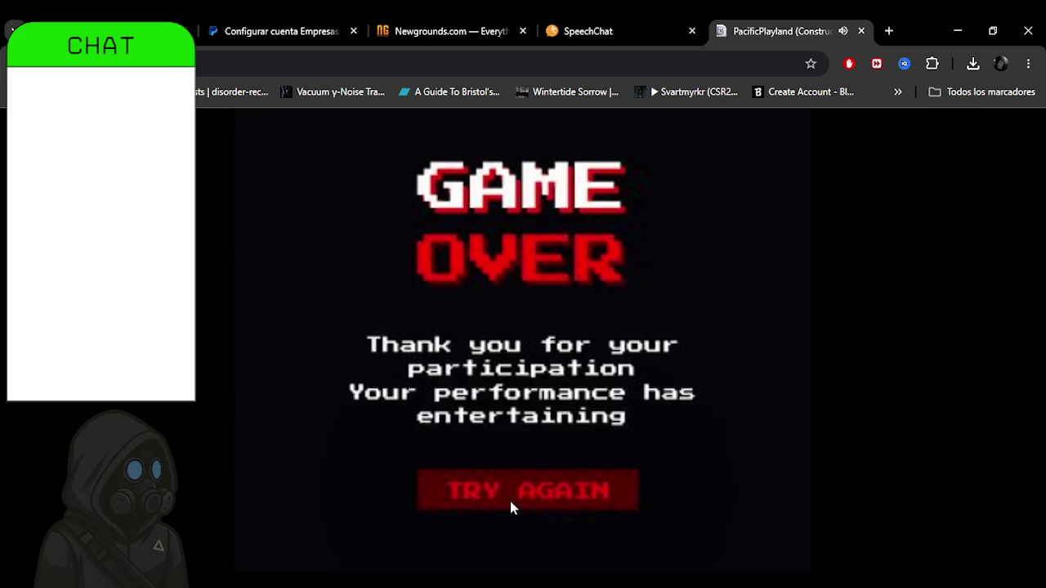
{"action": "left_click", "coordinate": [511, 500]}
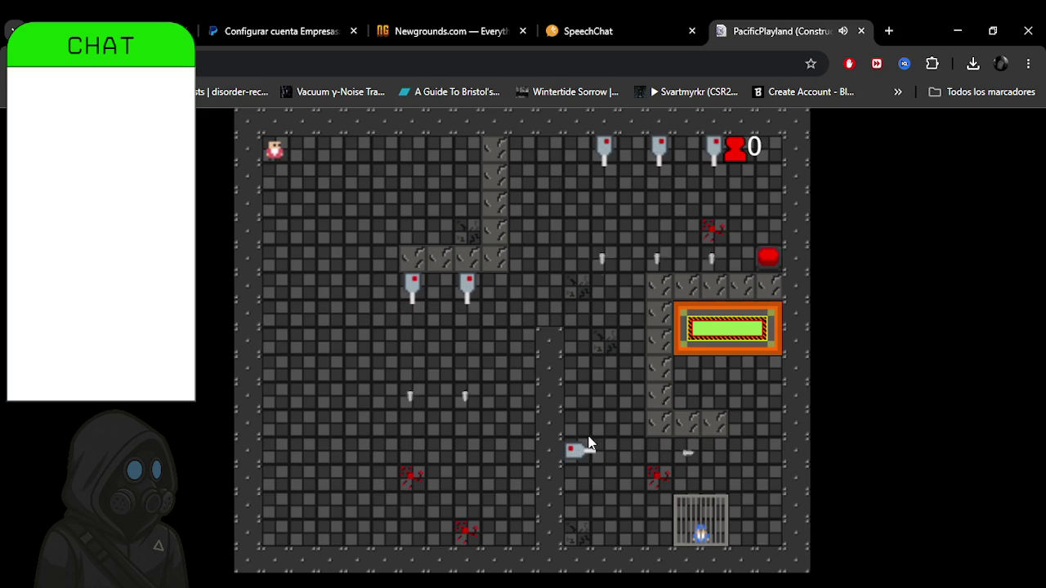
Guide the character down from the corner and right past the turrets, dodging projectiles.
{"action": "key", "text": "Down"}
{"action": "key", "text": "Down"}
{"action": "key", "text": "Right"}
{"action": "key", "text": "Down"}
{"action": "key", "text": "Down"}
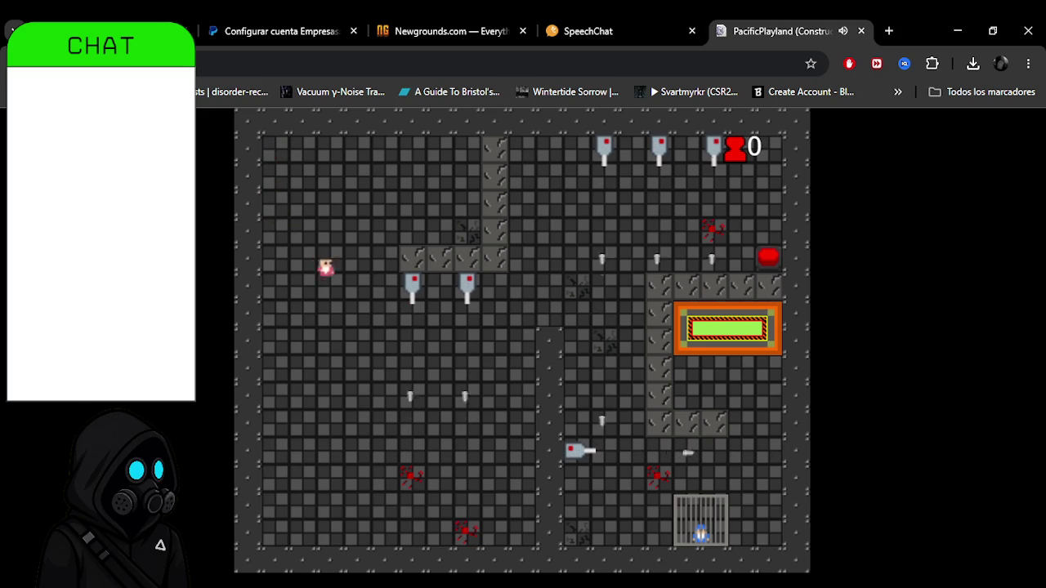
{"action": "key", "text": "Down"}
{"action": "key", "text": "Down"}
{"action": "key", "text": "Down"}
{"action": "key", "text": "Right"}
{"action": "key", "text": "Down"}
{"action": "key", "text": "Down"}
{"action": "key", "text": "Down"}
{"action": "key", "text": "Right"}
{"action": "key", "text": "Right"}
{"action": "key", "text": "Right"}
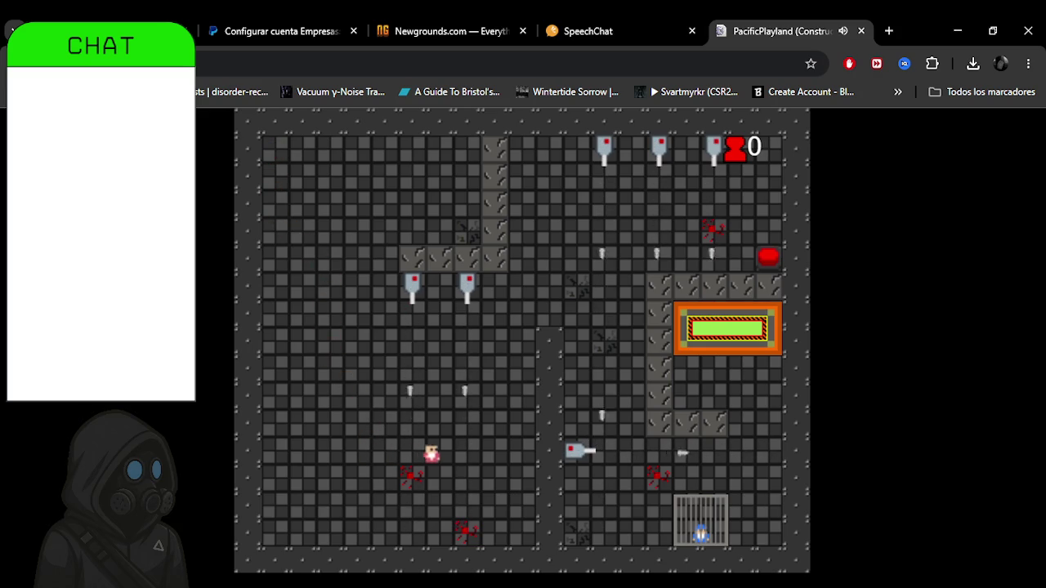
{"action": "key", "text": "Right"}
{"action": "key", "text": "Right"}
{"action": "key", "text": "Up"}
{"action": "key", "text": "Up"}
{"action": "key", "text": "Up"}
{"action": "key", "text": "Up"}
{"action": "key", "text": "Right"}
{"action": "key", "text": "Right"}
{"action": "key", "text": "Down"}
{"action": "key", "text": "Down"}
{"action": "key", "text": "Down"}
{"action": "key", "text": "Down"}
{"action": "key", "text": "Down"}
{"action": "key", "text": "Down"}
{"action": "key", "text": "Right"}
{"action": "key", "text": "Right"}
{"action": "key", "text": "Right"}
{"action": "key", "text": "Up"}
{"action": "key", "text": "Right"}
{"action": "key", "text": "Up"}
{"action": "key", "text": "Up"}
{"action": "key", "text": "Up"}
{"action": "key", "text": "Up"}
Walk down the left column, then right across the room into the exit.
{"action": "key", "text": "Down"}
{"action": "key", "text": "Down"}
{"action": "key", "text": "Down"}
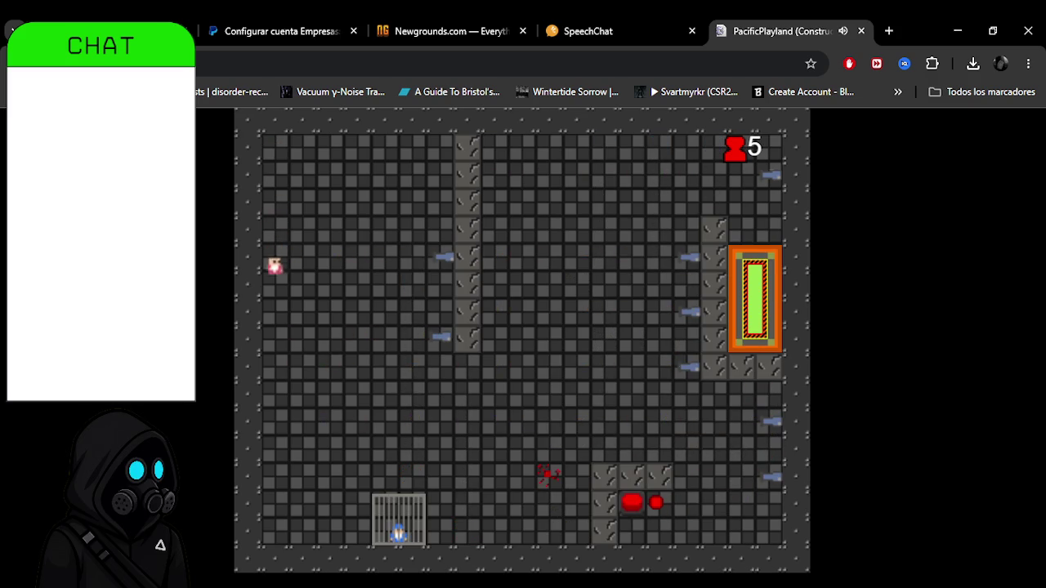
{"action": "key", "text": "Down"}
{"action": "key", "text": "Down"}
{"action": "key", "text": "Down"}
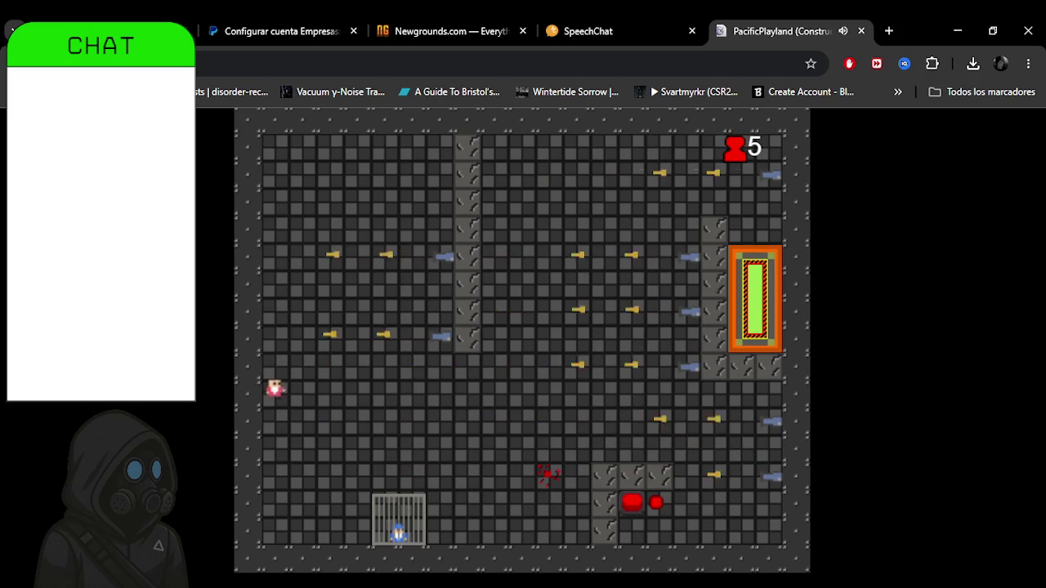
{"action": "key", "text": "Right"}
{"action": "key", "text": "Right"}
{"action": "key", "text": "Right"}
{"action": "key", "text": "Right"}
{"action": "key", "text": "Right"}
{"action": "key", "text": "Right"}
{"action": "key", "text": "Right"}
{"action": "key", "text": "Up"}
{"action": "key", "text": "Up"}
{"action": "key", "text": "Up"}
{"action": "key", "text": "Up"}
{"action": "key", "text": "Up"}
{"action": "key", "text": "Up"}
{"action": "key", "text": "Up"}
{"action": "key", "text": "Right"}
{"action": "key", "text": "Right"}
{"action": "key", "text": "Right"}
{"action": "key", "text": "Right"}
{"action": "key", "text": "Right"}
{"action": "key", "text": "Up"}
{"action": "key", "text": "Right"}
{"action": "key", "text": "Right"}
{"action": "key", "text": "Right"}
{"action": "key", "text": "Down"}
{"action": "key", "text": "Down"}
Clear the next room by descending the left side and walking right into the exit.
{"action": "key", "text": "Down"}
{"action": "key", "text": "Down"}
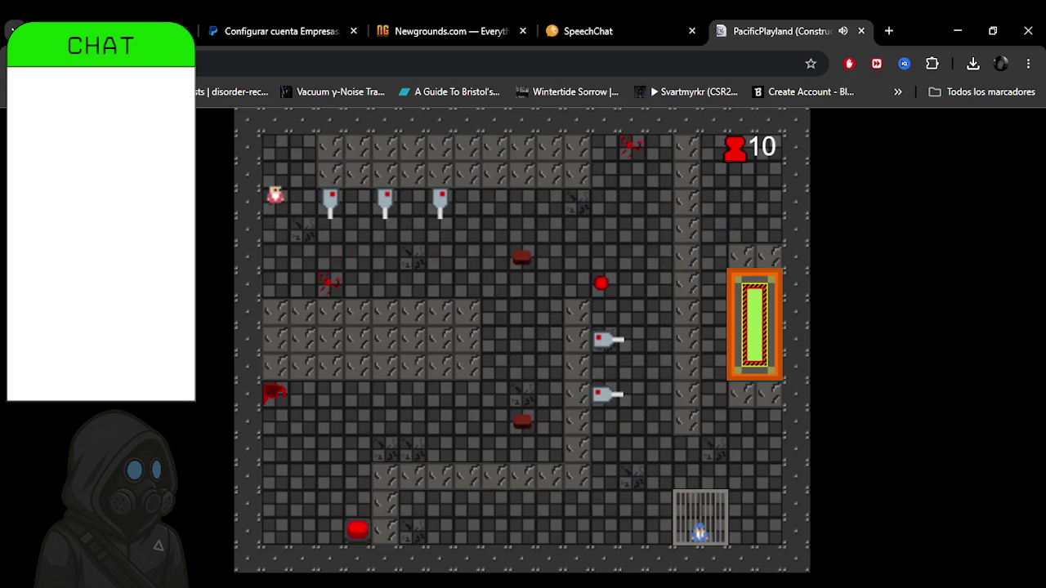
{"action": "key", "text": "Down"}
{"action": "key", "text": "Down"}
{"action": "key", "text": "Down"}
{"action": "key", "text": "Right"}
{"action": "key", "text": "Right"}
{"action": "key", "text": "Right"}
{"action": "key", "text": "Right"}
{"action": "key", "text": "Right"}
{"action": "key", "text": "Right"}
{"action": "key", "text": "Right"}
{"action": "key", "text": "Down"}
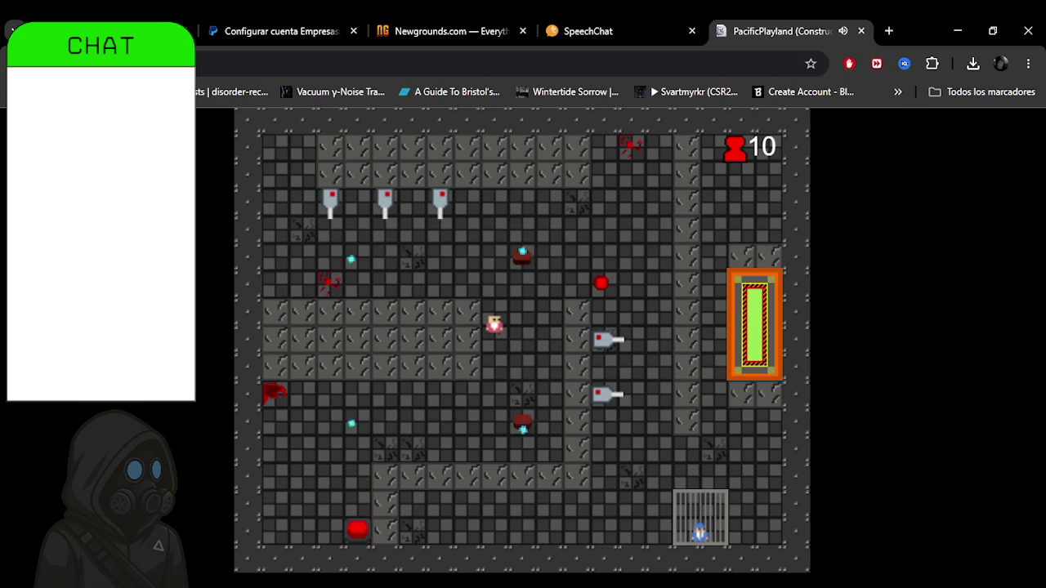
{"action": "key", "text": "Right"}
{"action": "key", "text": "Up"}
{"action": "key", "text": "Right"}
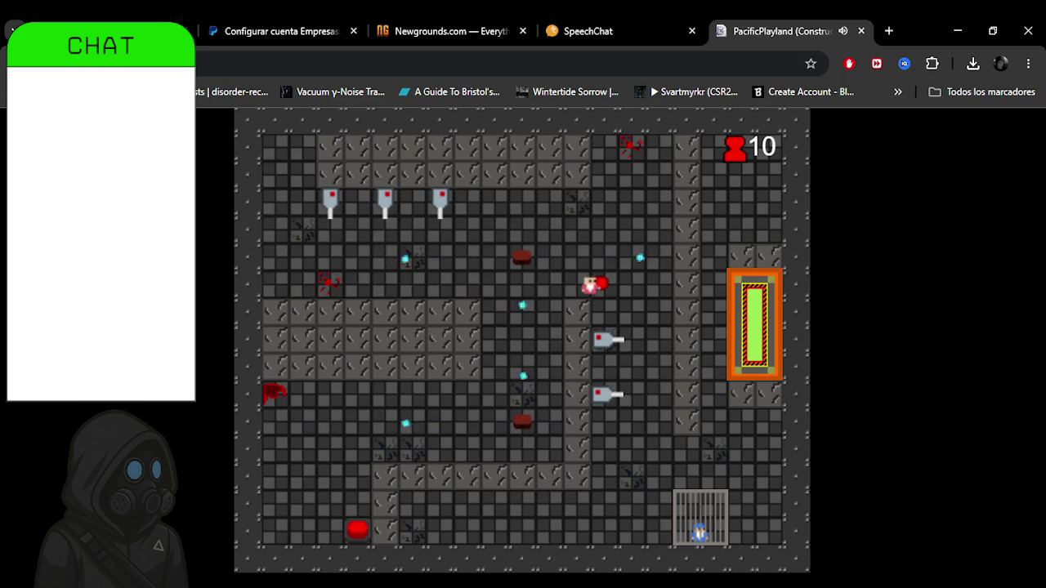
{"action": "key", "text": "Down"}
{"action": "key", "text": "Down"}
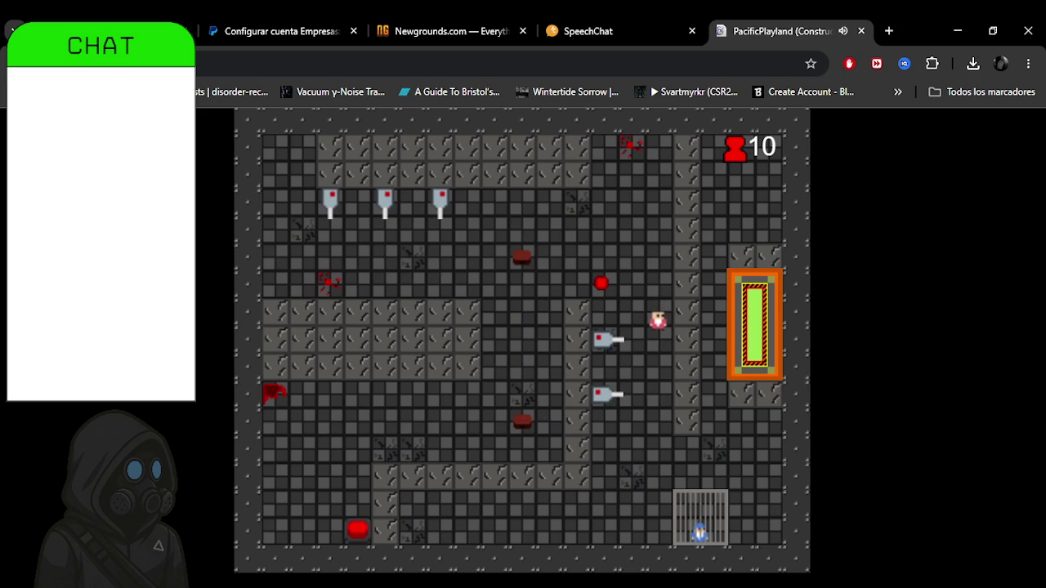
{"action": "key", "text": "Down"}
{"action": "key", "text": "Down"}
{"action": "key", "text": "Down"}
{"action": "key", "text": "Right"}
{"action": "key", "text": "Right"}
{"action": "key", "text": "Up"}
{"action": "key", "text": "Up"}
{"action": "key", "text": "Right"}
{"action": "key", "text": "Right"}
Cross the following room down the left side, along the bottom row and up into its exit pad.
{"action": "key", "text": "Down"}
{"action": "key", "text": "Down"}
{"action": "key", "text": "Down"}
{"action": "key", "text": "Left"}
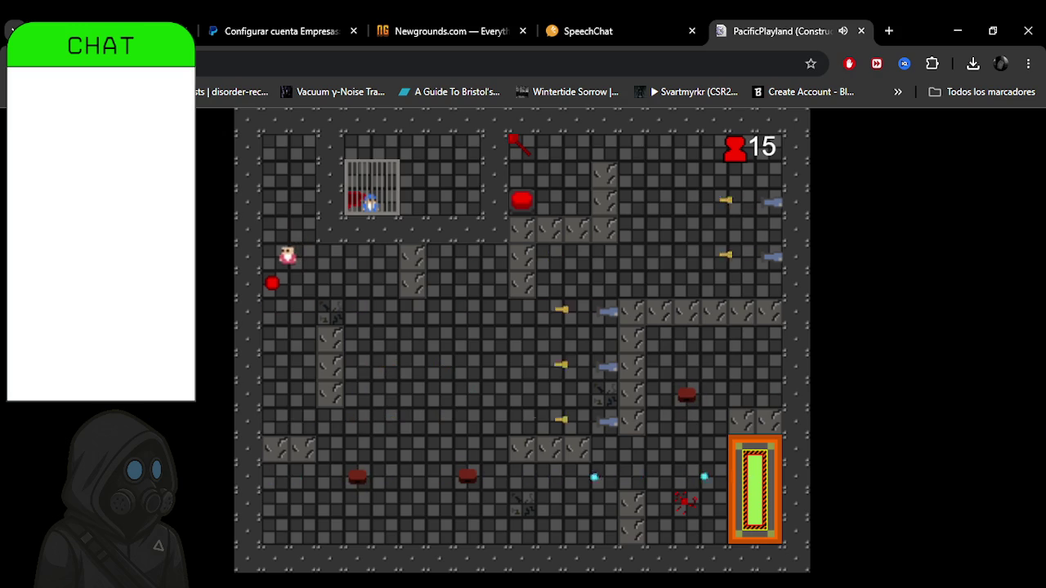
{"action": "key", "text": "Down"}
{"action": "key", "text": "Right"}
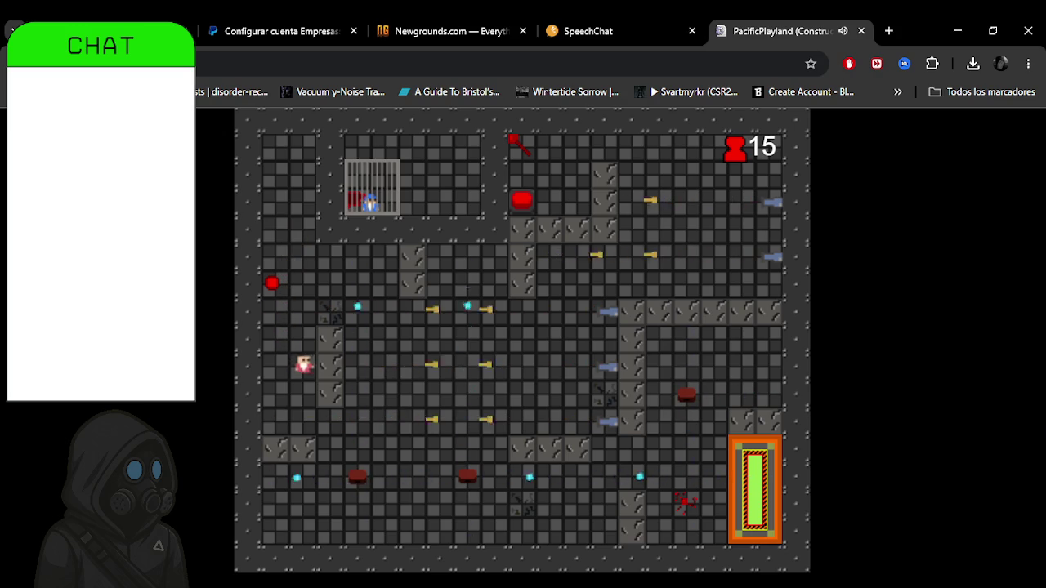
{"action": "key", "text": "Down"}
{"action": "key", "text": "Down"}
{"action": "key", "text": "Right"}
{"action": "key", "text": "Down"}
{"action": "key", "text": "Down"}
{"action": "key", "text": "Down"}
{"action": "key", "text": "Down"}
{"action": "key", "text": "Right"}
{"action": "key", "text": "Right"}
{"action": "key", "text": "Right"}
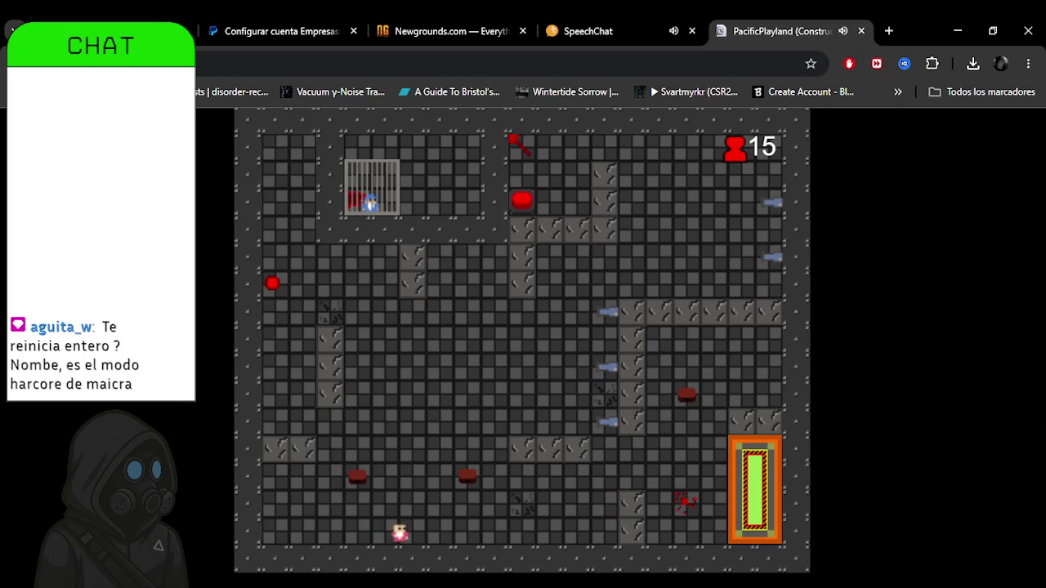
{"action": "key", "text": "Right"}
{"action": "key", "text": "Right"}
{"action": "key", "text": "Right"}
{"action": "key", "text": "Right"}
{"action": "key", "text": "Up"}
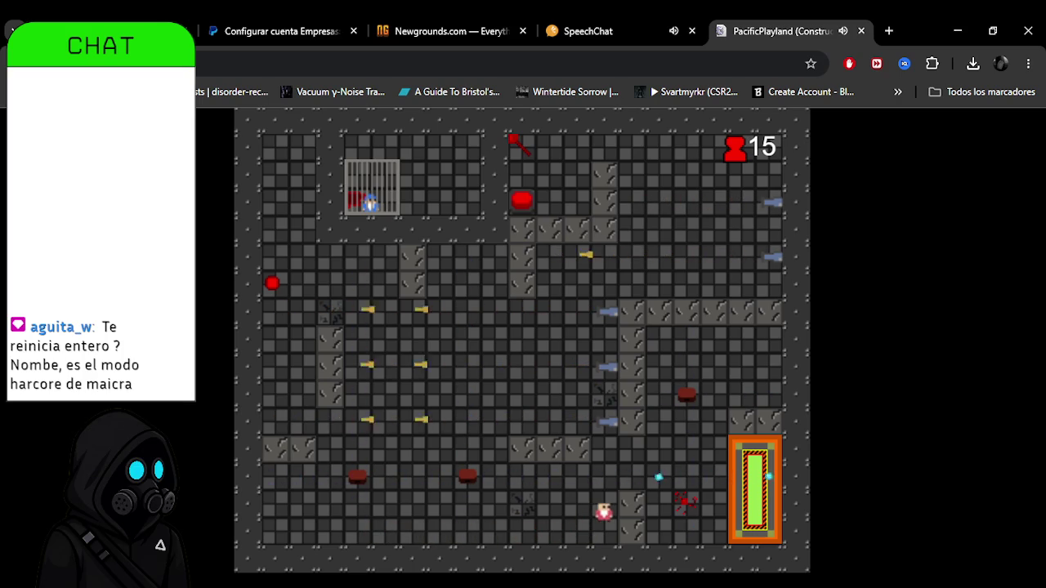
{"action": "key", "text": "Up"}
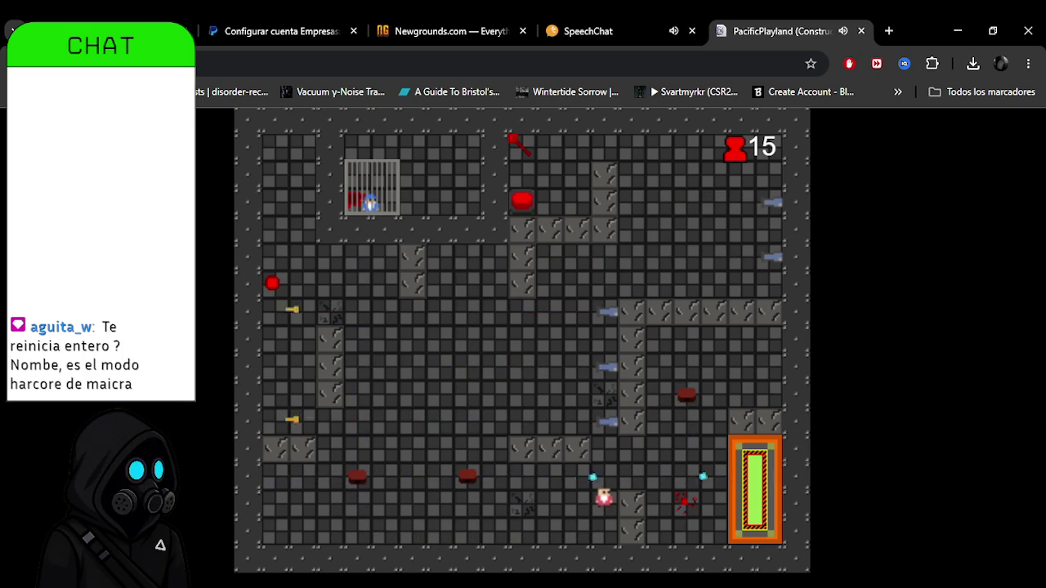
{"action": "key", "text": "Up"}
{"action": "key", "text": "Right"}
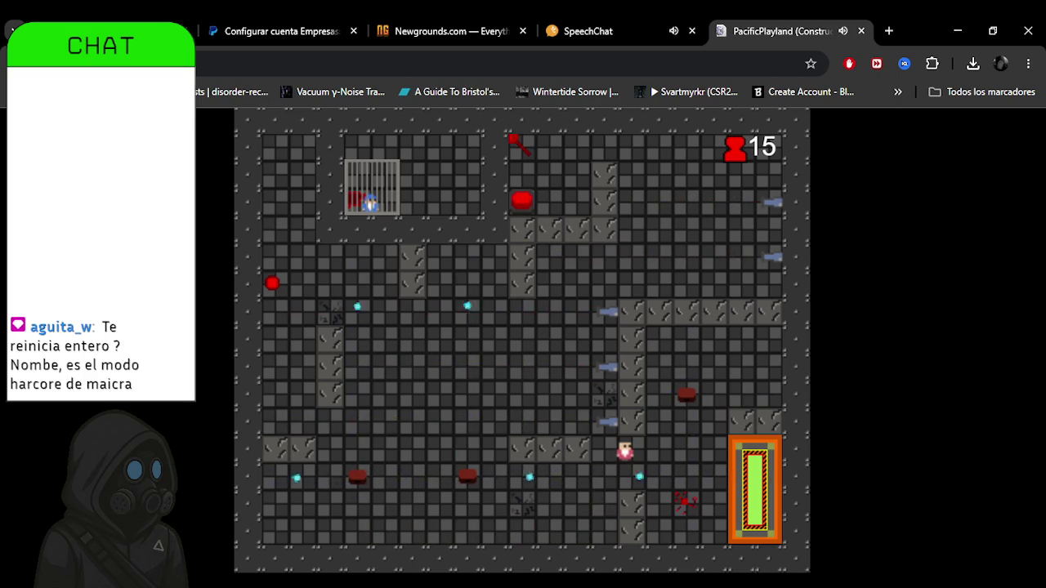
{"action": "key", "text": "Right"}
{"action": "key", "text": "Right"}
{"action": "key", "text": "Right"}
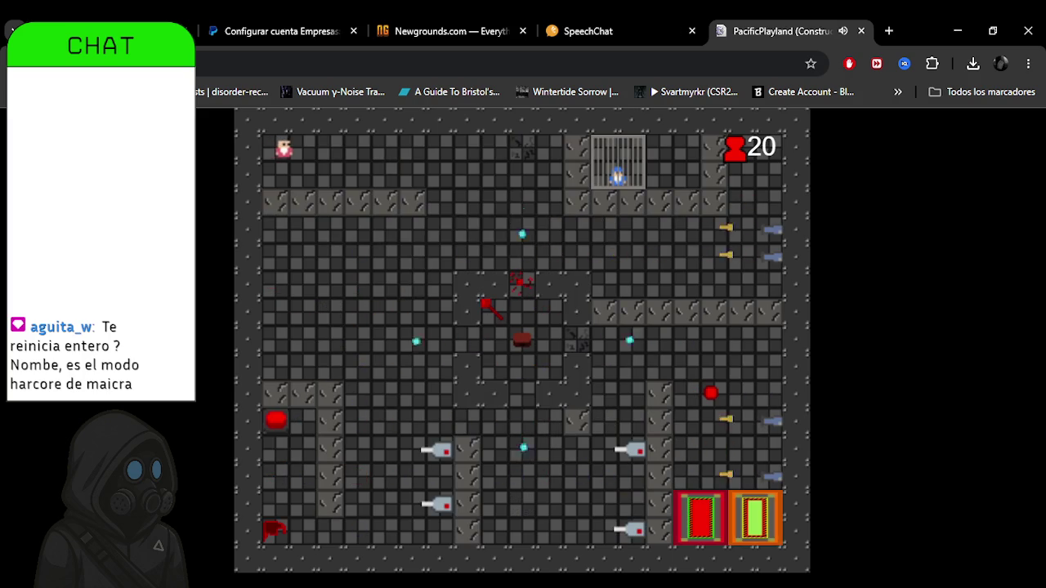
{"action": "key", "text": "Right"}
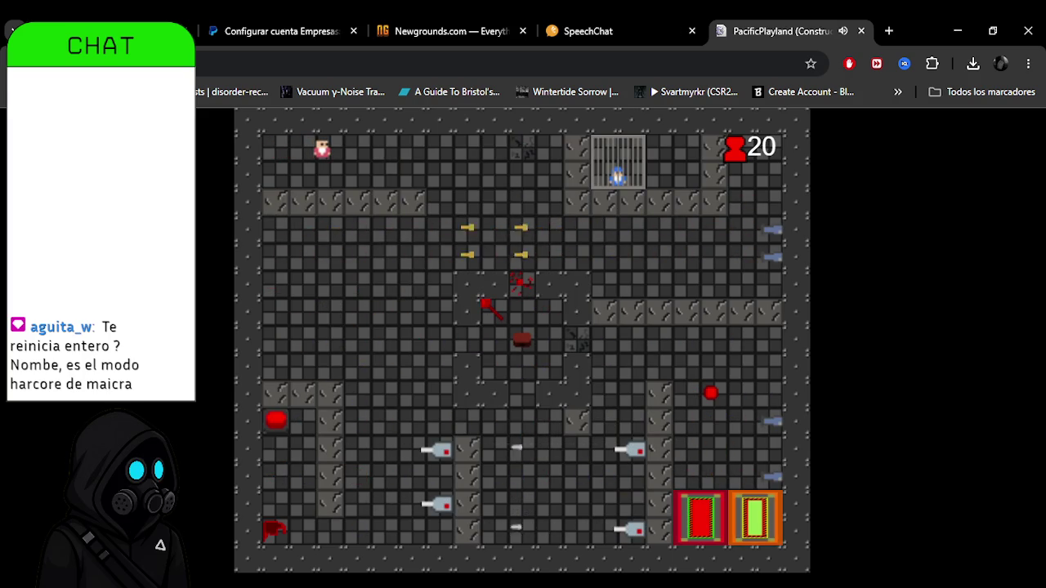
In the new room with the counter at 20, walk right along the top and down through the middle.
{"action": "key", "text": "Right"}
{"action": "key", "text": "Right"}
{"action": "key", "text": "Right"}
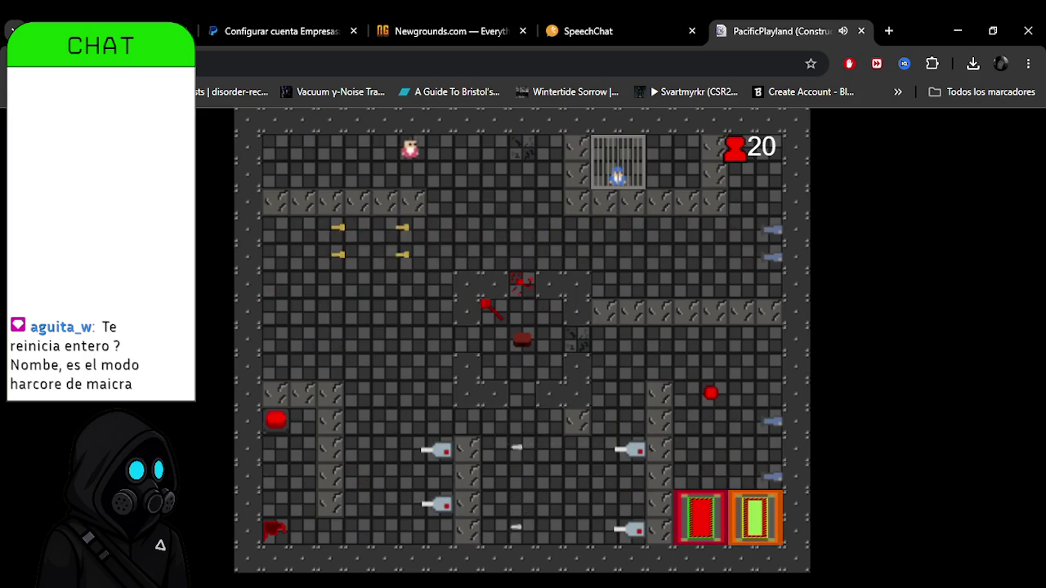
{"action": "key", "text": "Down"}
{"action": "key", "text": "Down"}
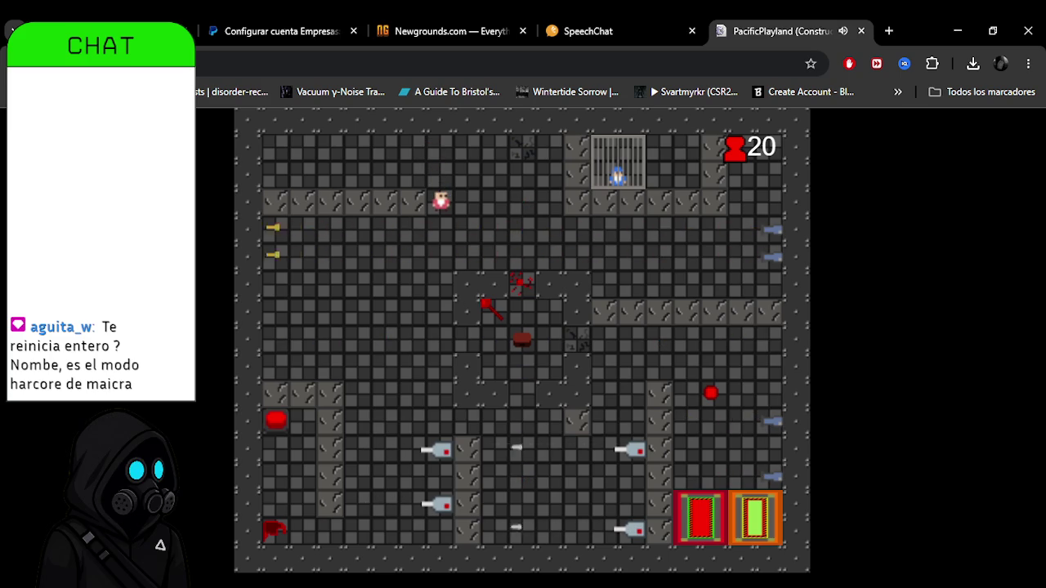
{"action": "key", "text": "Down"}
{"action": "key", "text": "Down"}
{"action": "key", "text": "Down"}
{"action": "key", "text": "Down"}
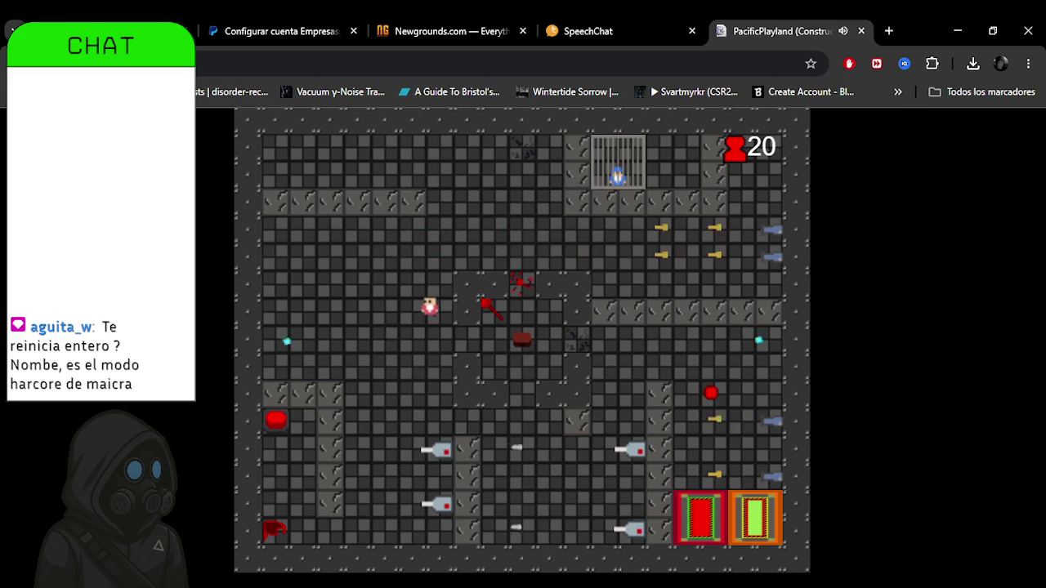
{"action": "key", "text": "Down"}
{"action": "key", "text": "Down"}
{"action": "key", "text": "Right"}
{"action": "key", "text": "Left"}
{"action": "key", "text": "Down"}
{"action": "key", "text": "Right"}
{"action": "key", "text": "Right"}
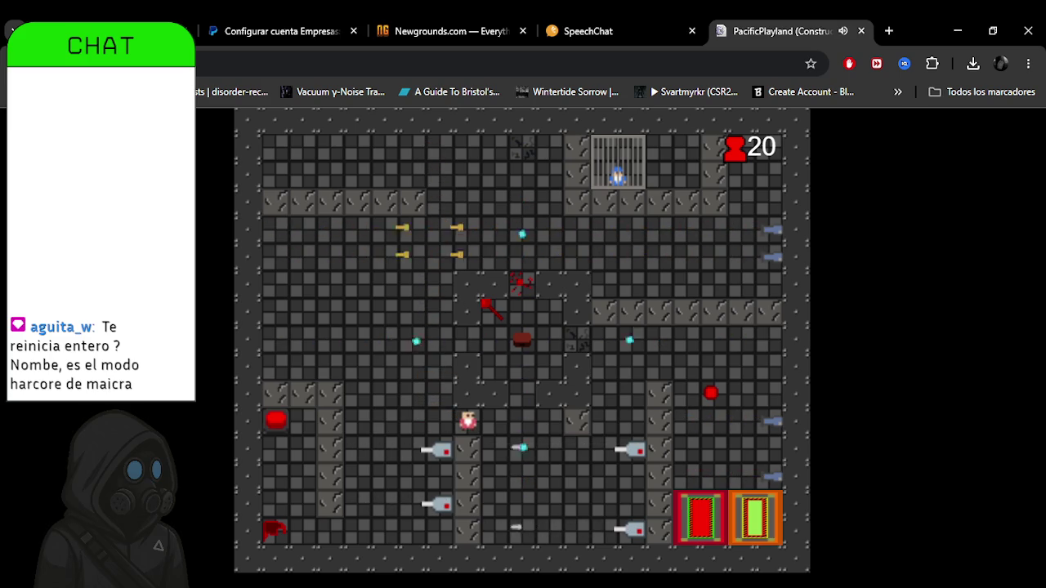
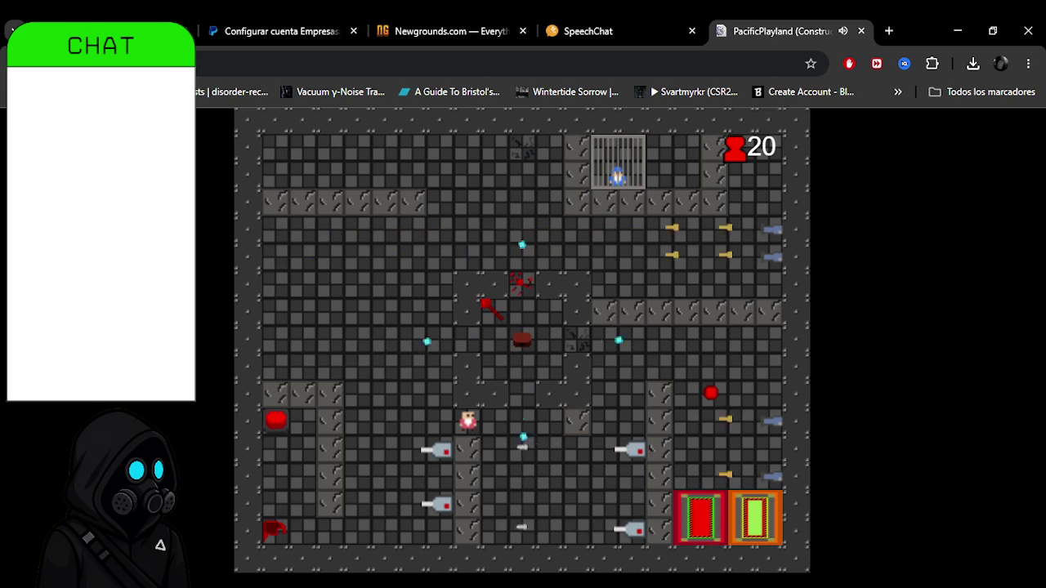
Restart the turret room and move down, right and up past the turrets toward the exit pad.
{"action": "key", "text": "Right"}
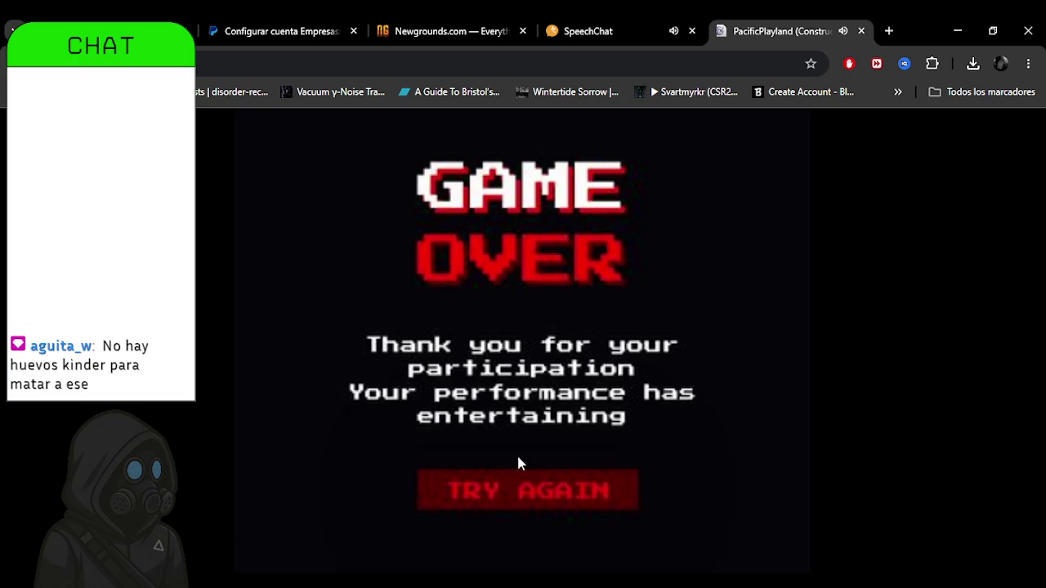
{"action": "left_click", "coordinate": [539, 484]}
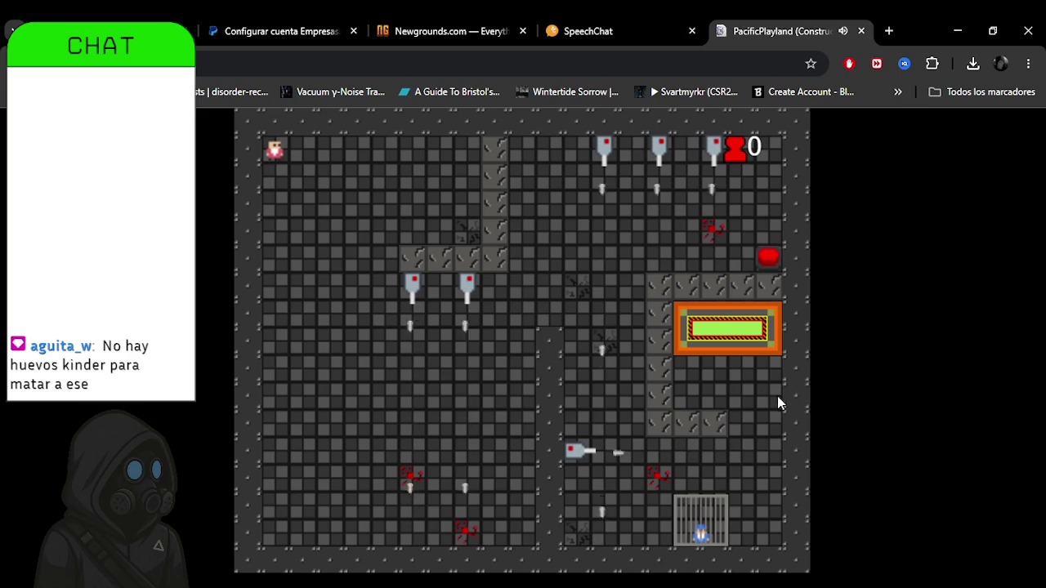
{"action": "key", "text": "Down"}
{"action": "key", "text": "Right"}
{"action": "key", "text": "Right"}
{"action": "key", "text": "Down"}
{"action": "key", "text": "Down"}
{"action": "key", "text": "Down"}
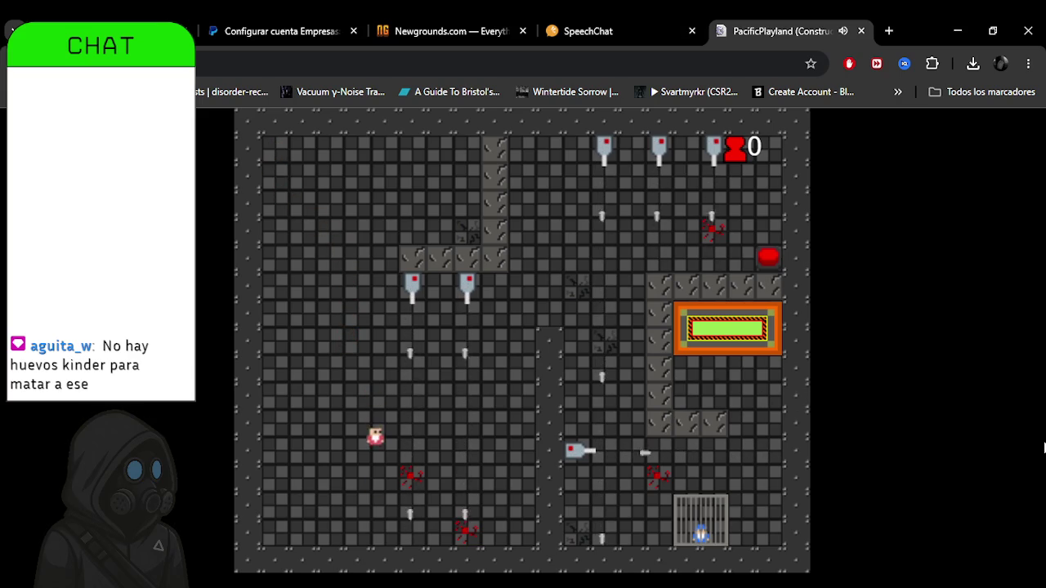
{"action": "key", "text": "Right"}
{"action": "key", "text": "Right"}
{"action": "key", "text": "Right"}
{"action": "key", "text": "Right"}
{"action": "key", "text": "Up"}
{"action": "key", "text": "Up"}
{"action": "key", "text": "Up"}
{"action": "key", "text": "Right"}
{"action": "key", "text": "Right"}
{"action": "key", "text": "Right"}
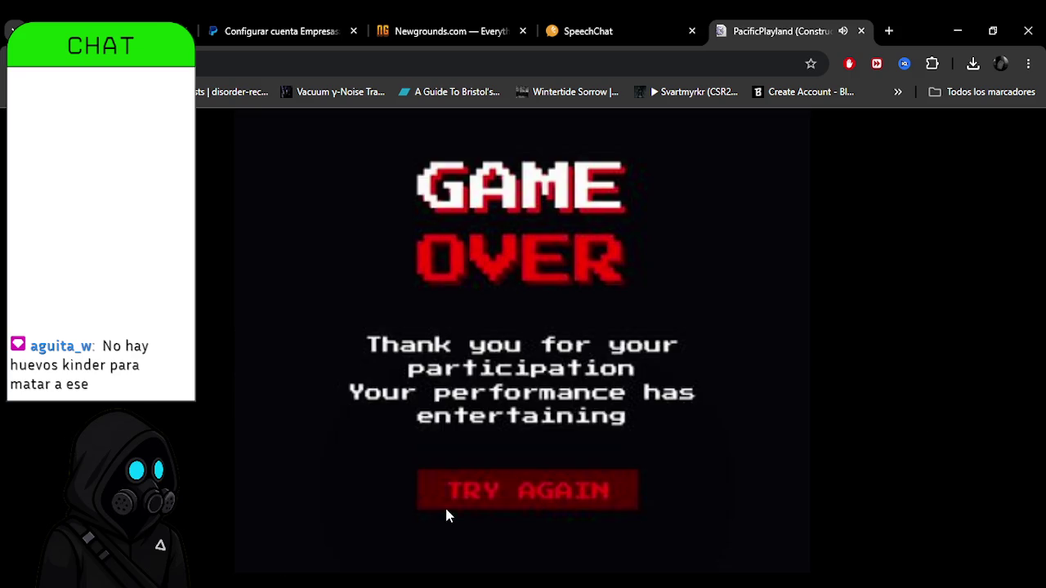
Retry, weaving right along the bottom, up the middle and down toward the cage until dying.
{"action": "left_click", "coordinate": [458, 498]}
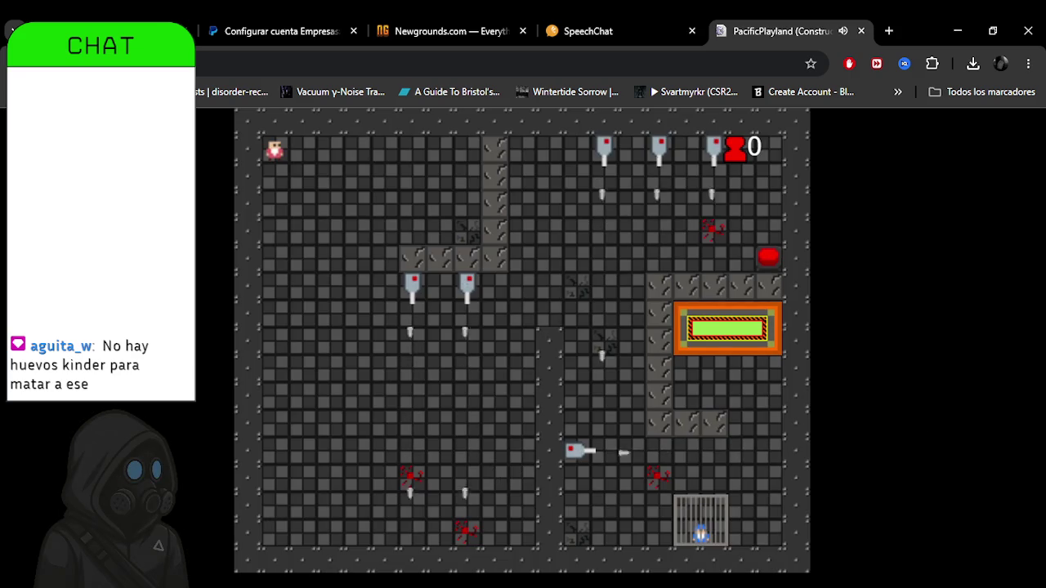
{"action": "key", "text": "Down"}
{"action": "key", "text": "Right"}
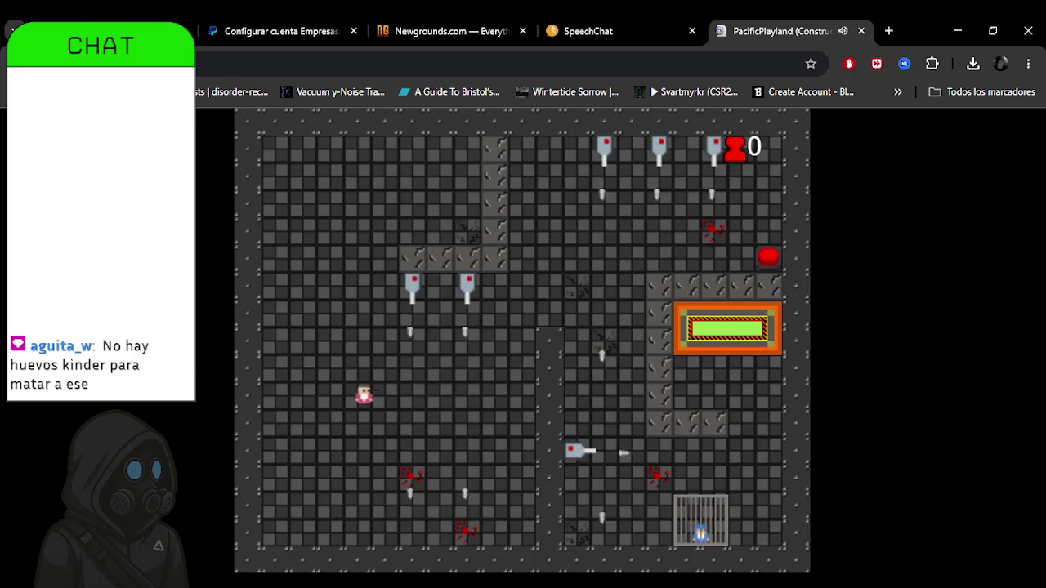
{"action": "key", "text": "Right"}
{"action": "key", "text": "Right"}
{"action": "key", "text": "Up"}
{"action": "key", "text": "Right"}
{"action": "key", "text": "Right"}
{"action": "key", "text": "Down"}
{"action": "key", "text": "Right"}
{"action": "key", "text": "Down"}
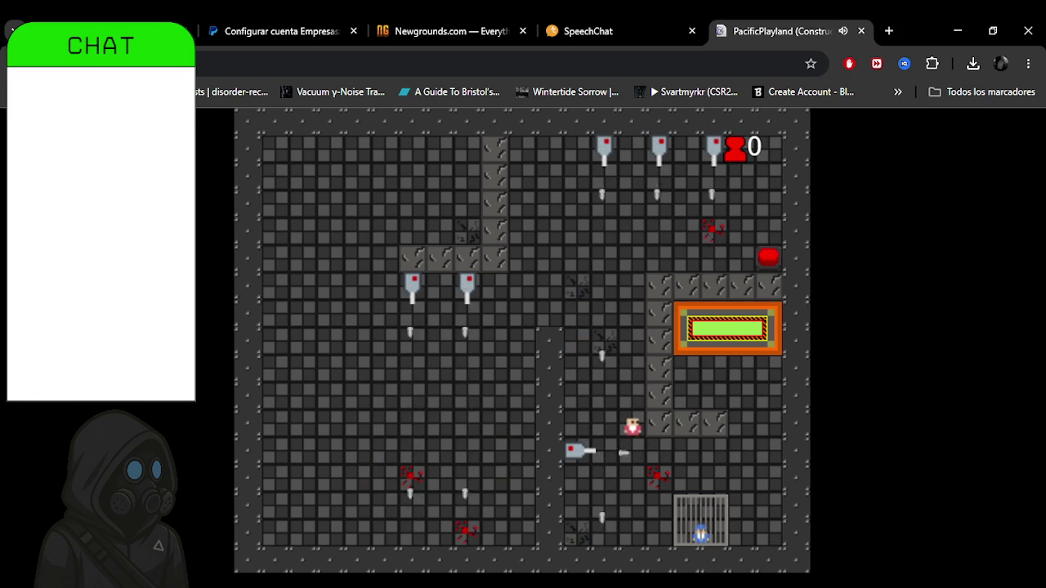
{"action": "key", "text": "Down"}
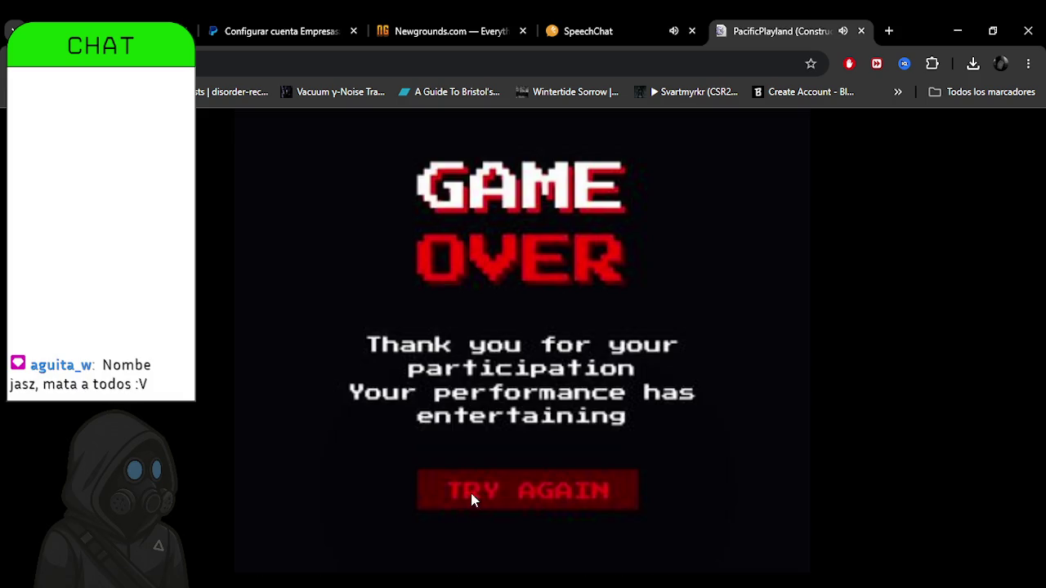
Restart the turret room and head up and right toward the red button, dying on the way.
{"action": "left_click", "coordinate": [471, 495]}
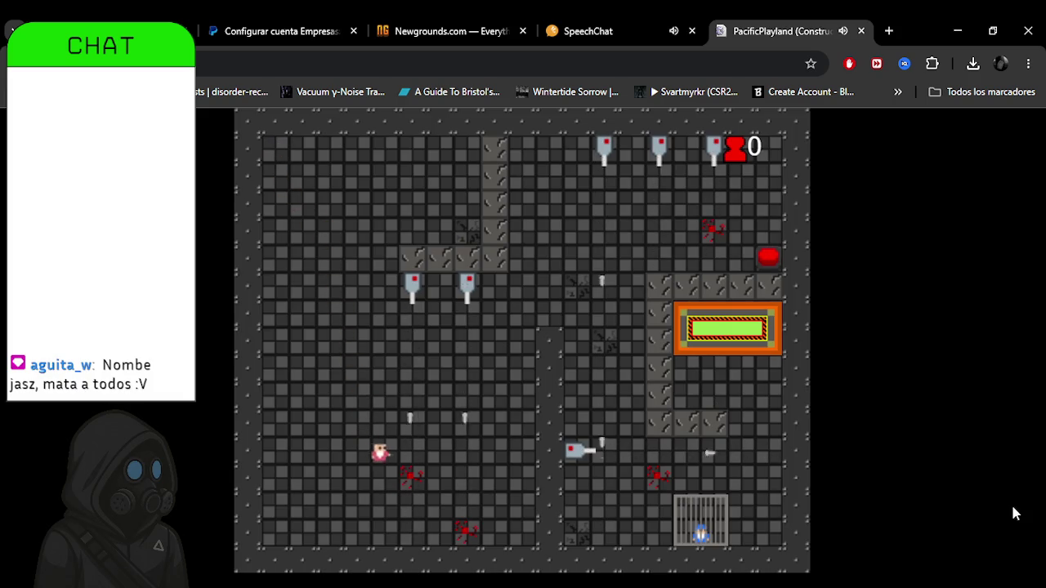
{"action": "key", "text": "Up"}
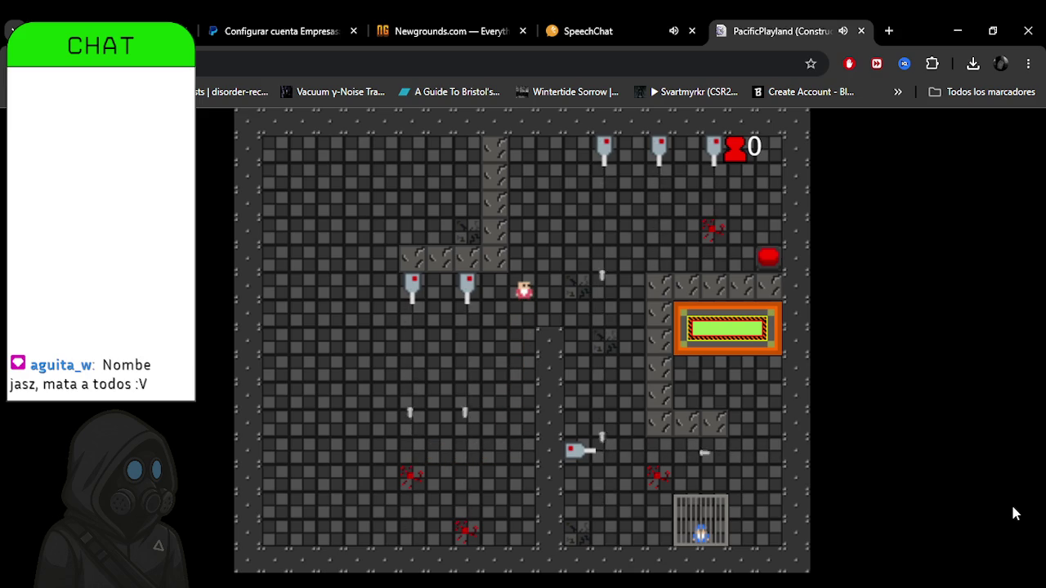
{"action": "key", "text": "Up"}
{"action": "key", "text": "Right"}
{"action": "key", "text": "Right"}
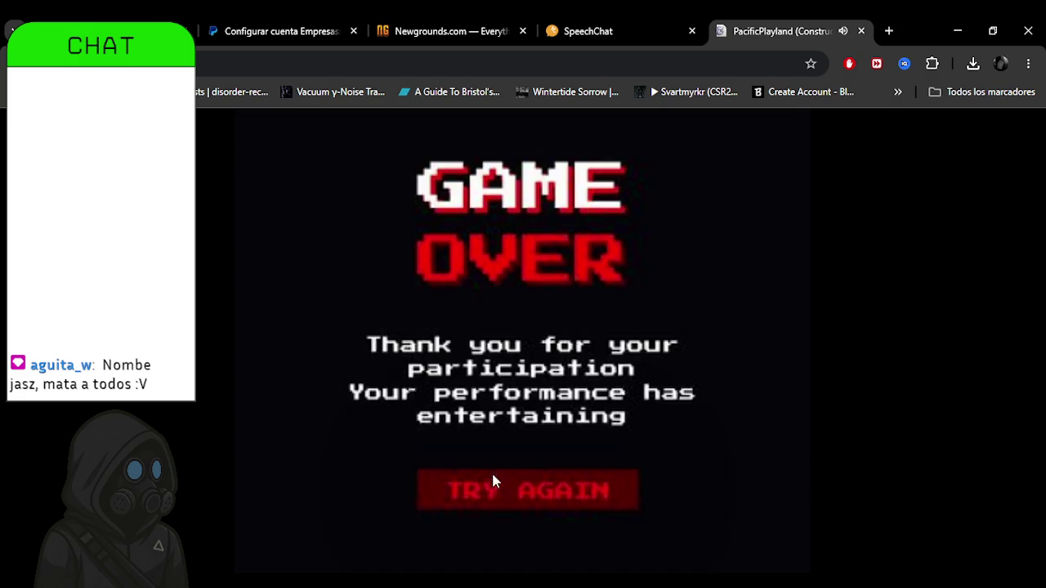
Restart and weave down, right and up past the turrets to the red button.
{"action": "left_click", "coordinate": [491, 480]}
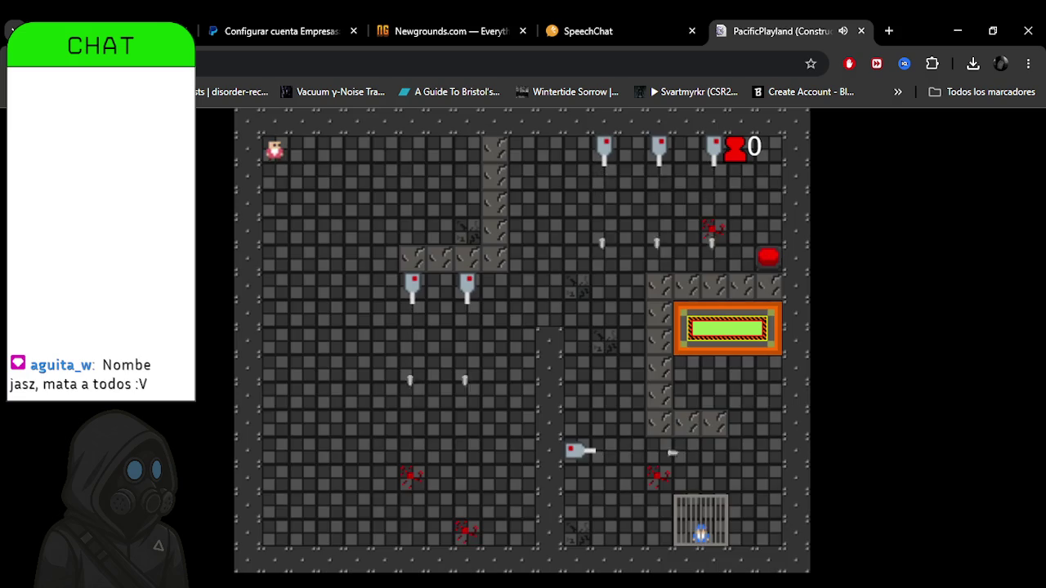
{"action": "key", "text": "Right"}
{"action": "key", "text": "Right"}
{"action": "key", "text": "Down"}
{"action": "key", "text": "Down"}
{"action": "key", "text": "Down"}
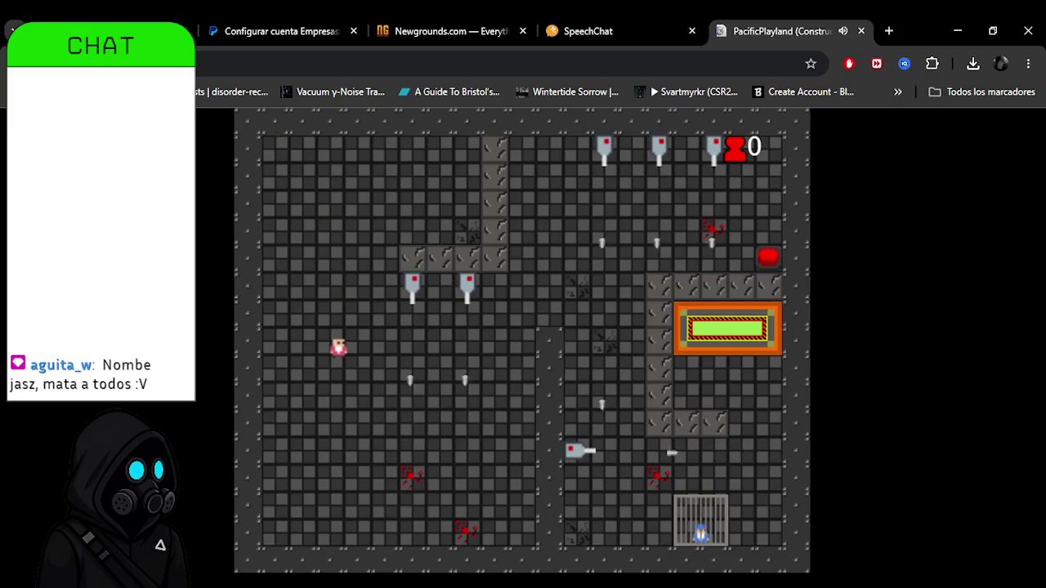
{"action": "key", "text": "Right"}
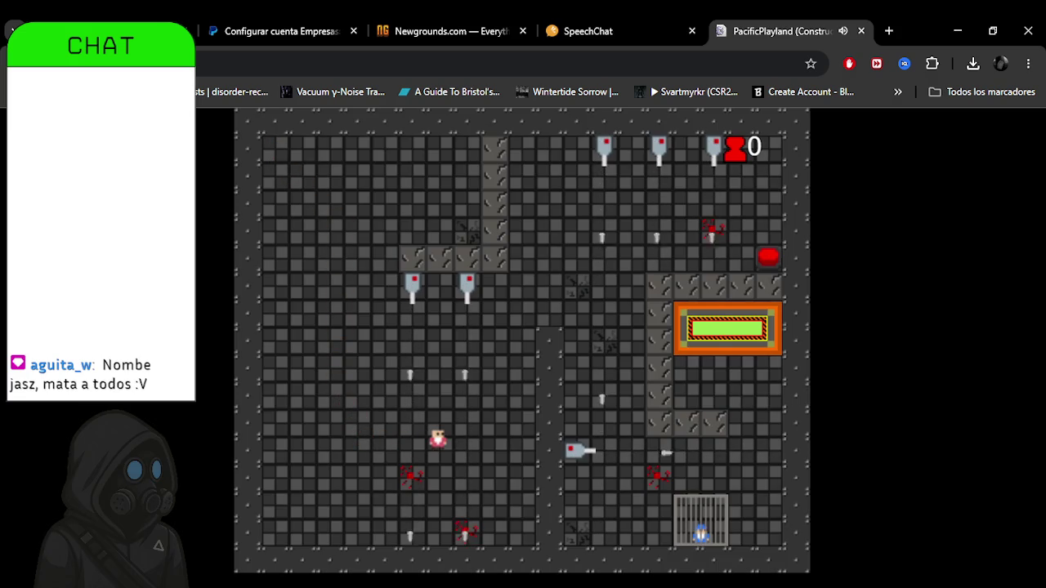
{"action": "key", "text": "Right"}
{"action": "key", "text": "Right"}
{"action": "key", "text": "Up"}
{"action": "key", "text": "Up"}
{"action": "key", "text": "Right"}
{"action": "key", "text": "Right"}
{"action": "key", "text": "Up"}
{"action": "key", "text": "Up"}
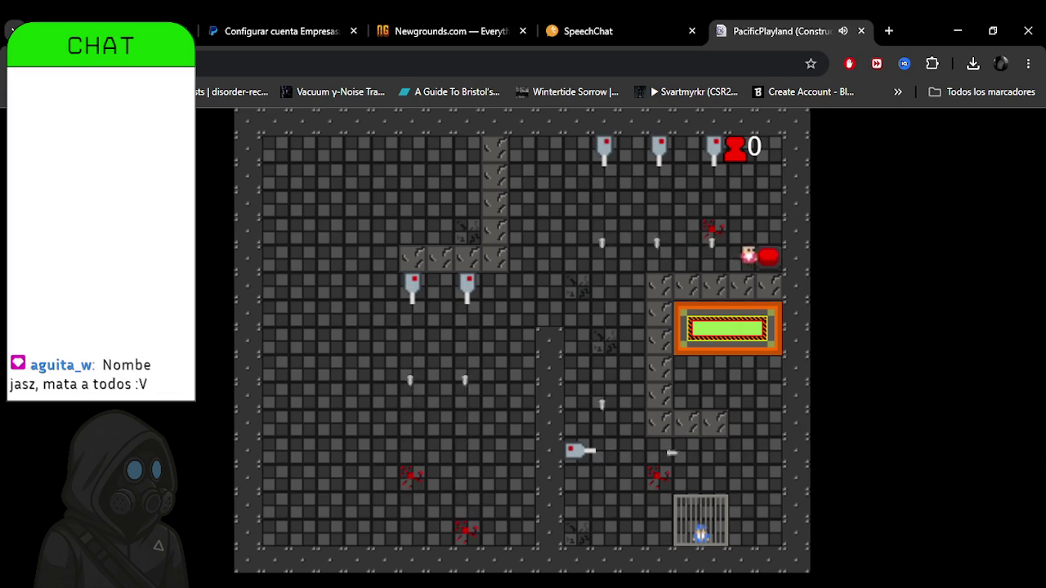
Press the red button to free the caged creature, then step onto the green exit pad.
{"action": "key", "text": "Right"}
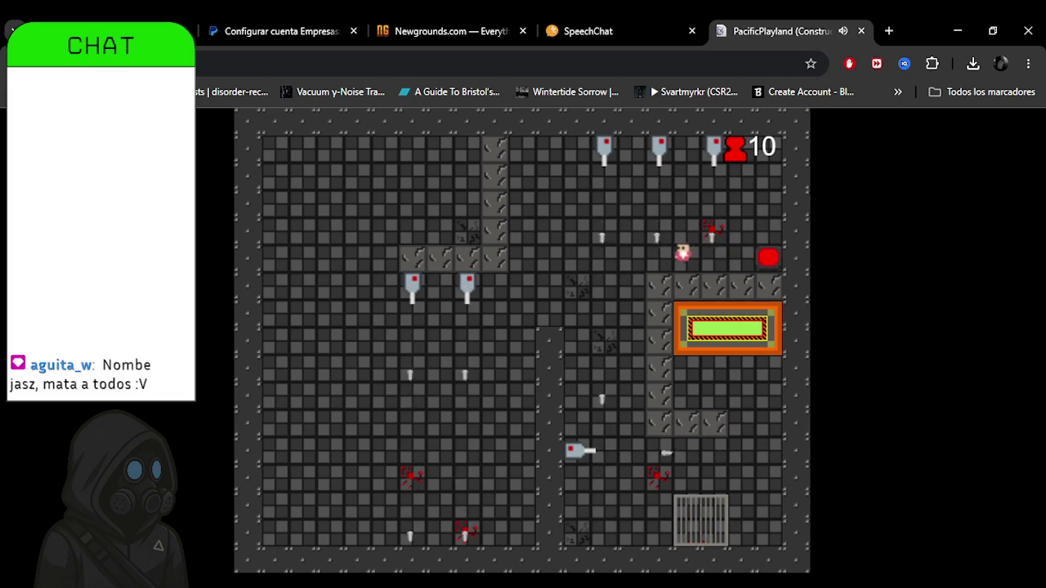
{"action": "key", "text": "Left"}
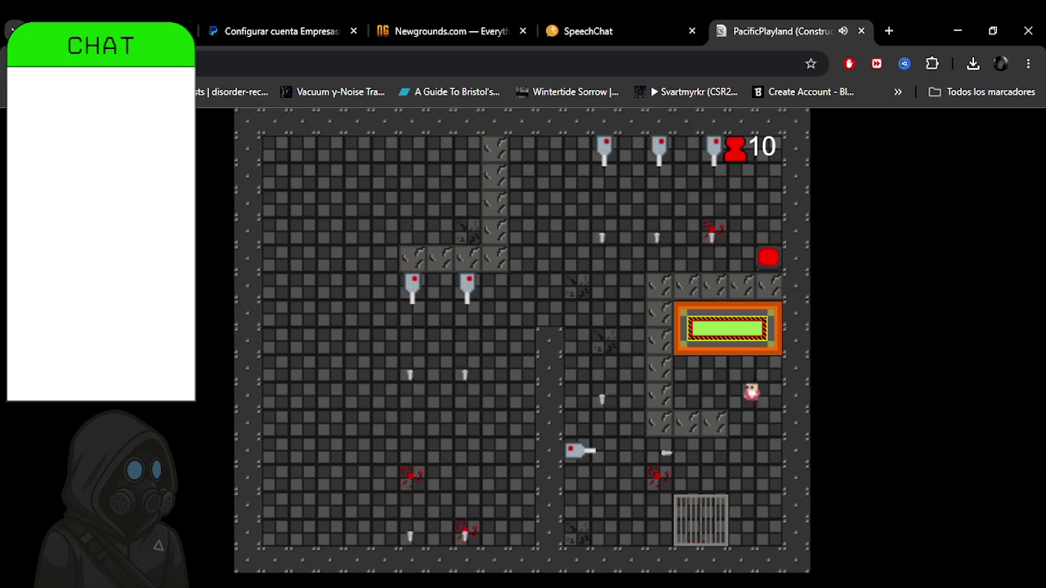
{"action": "key", "text": "Up"}
Try descending the left side through the darts, then restart and route right and down around the walls.
{"action": "key", "text": "Down"}
{"action": "key", "text": "Down"}
{"action": "key", "text": "Down"}
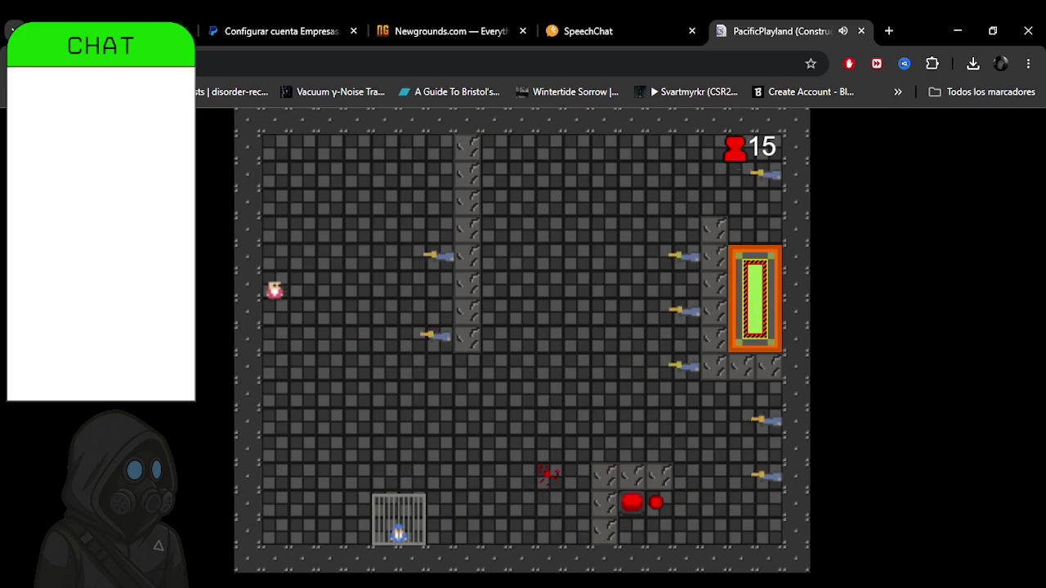
{"action": "key", "text": "Down"}
{"action": "key", "text": "Down"}
{"action": "key", "text": "Down"}
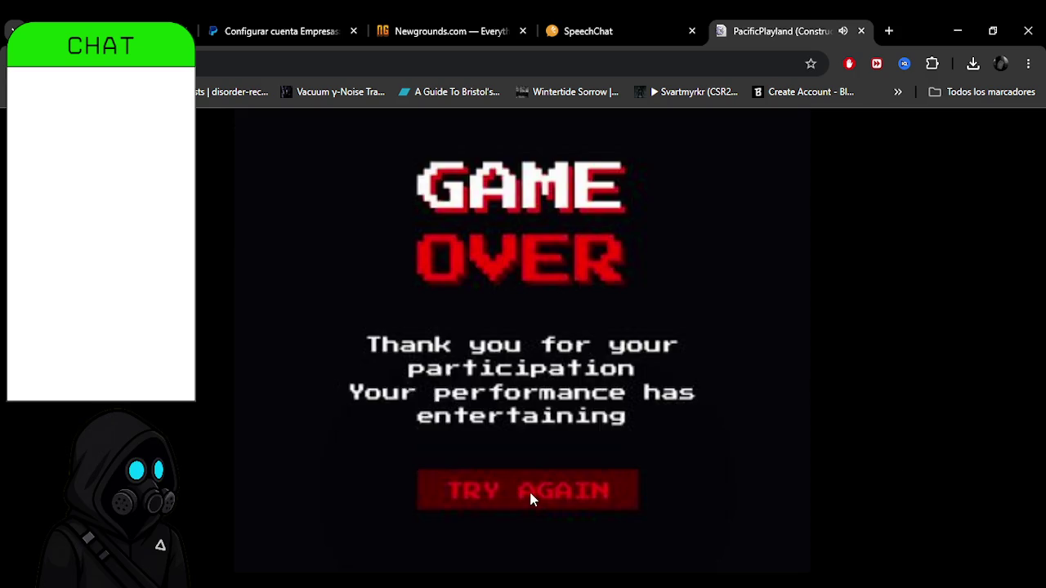
{"action": "left_click", "coordinate": [529, 493]}
{"action": "key", "text": "Right"}
{"action": "key", "text": "Down"}
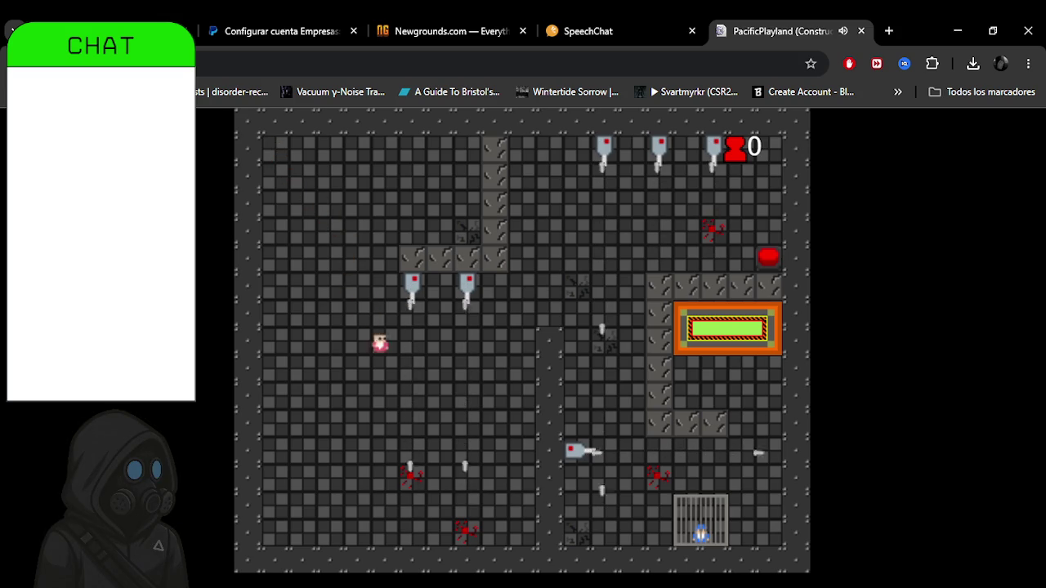
{"action": "key", "text": "Right"}
{"action": "key", "text": "Right"}
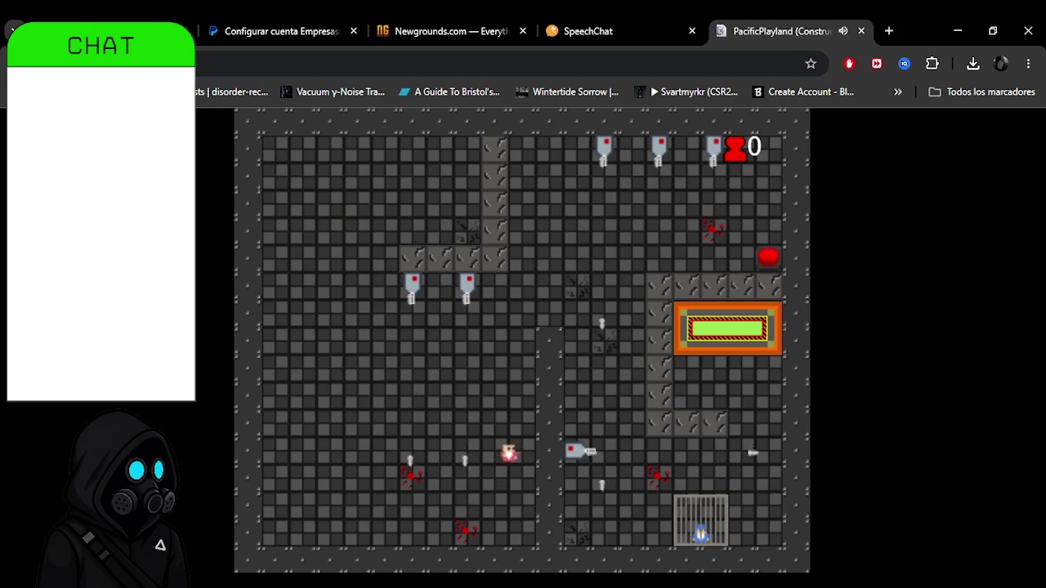
{"action": "key", "text": "Up"}
{"action": "key", "text": "Right"}
{"action": "key", "text": "Down"}
{"action": "key", "text": "Right"}
{"action": "key", "text": "Down"}
{"action": "key", "text": "Down"}
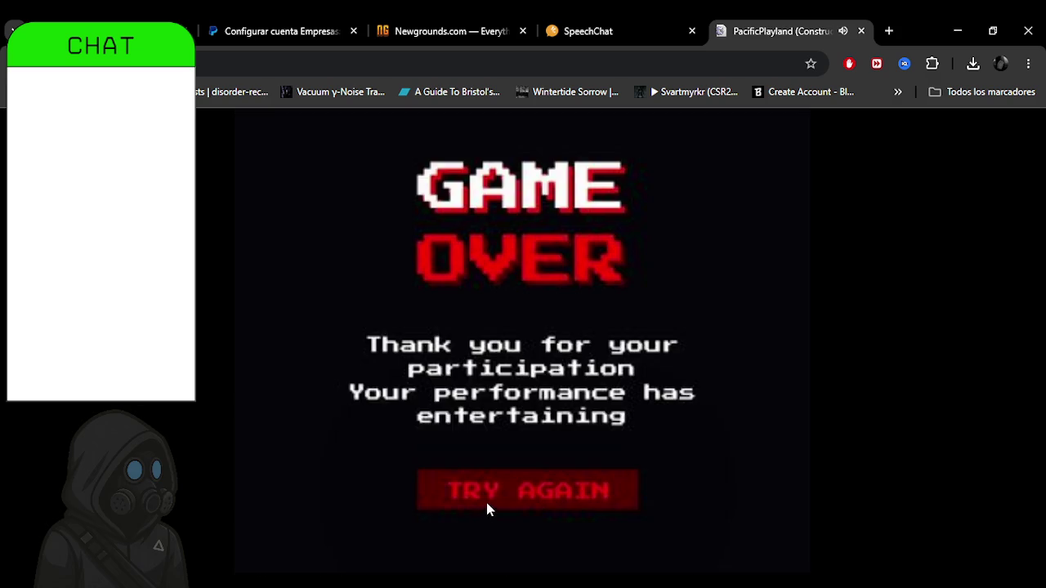
Restart and weave diagonally between the two turrets toward the cage corner.
{"action": "left_click", "coordinate": [486, 503]}
{"action": "key", "text": "Right"}
{"action": "key", "text": "Down"}
{"action": "key", "text": "Right"}
{"action": "key", "text": "Down"}
{"action": "key", "text": "Right"}
{"action": "key", "text": "Down"}
{"action": "key", "text": "Down"}
{"action": "key", "text": "Down"}
{"action": "key", "text": "Down"}
{"action": "key", "text": "Right"}
{"action": "key", "text": "Down"}
{"action": "key", "text": "Right"}
{"action": "key", "text": "Down"}
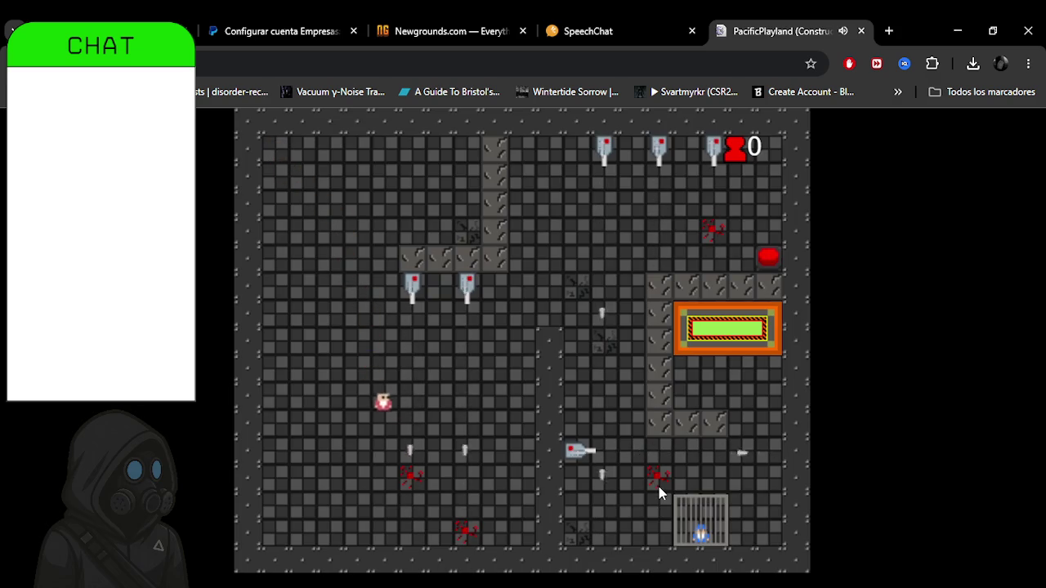
{"action": "key", "text": "Right"}
{"action": "key", "text": "Up"}
{"action": "key", "text": "Up"}
{"action": "key", "text": "Up"}
{"action": "key", "text": "Right"}
{"action": "key", "text": "Right"}
{"action": "key", "text": "Down"}
{"action": "key", "text": "Down"}
{"action": "key", "text": "Down"}
{"action": "key", "text": "Right"}
{"action": "key", "text": "Right"}
{"action": "key", "text": "Down"}
{"action": "key", "text": "Down"}
{"action": "key", "text": "Down"}
{"action": "key", "text": "Right"}
{"action": "key", "text": "Right"}
{"action": "key", "text": "Right"}
{"action": "key", "text": "Right"}
{"action": "key", "text": "Up"}
{"action": "key", "text": "Up"}
{"action": "key", "text": "Up"}
{"action": "key", "text": "Up"}
{"action": "key", "text": "Up"}
{"action": "key", "text": "Up"}
{"action": "key", "text": "Down"}
{"action": "key", "text": "Down"}
{"action": "key", "text": "Down"}
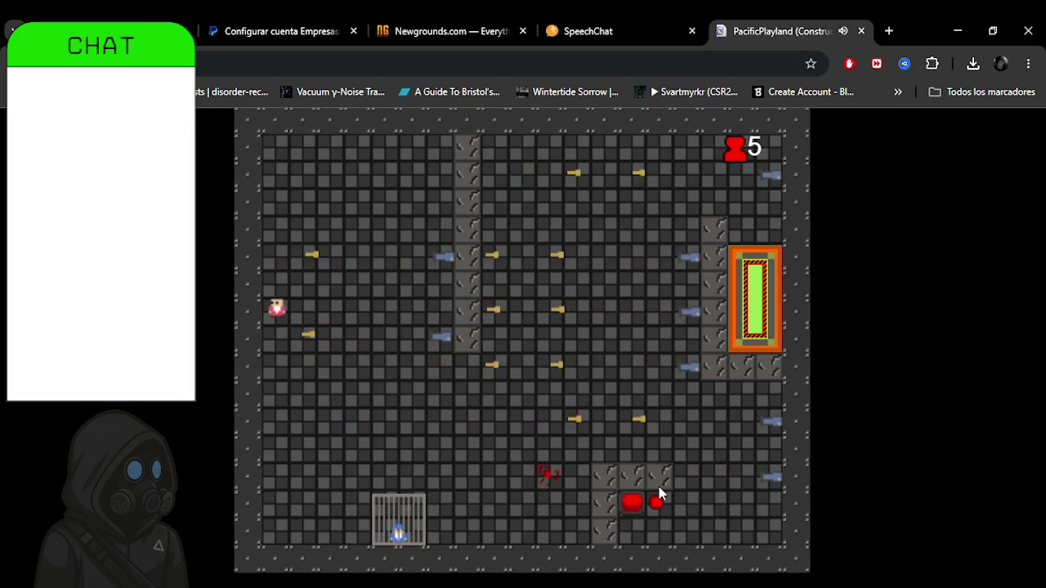
Move down, right and up past the darts, then run right and down into the exit.
{"action": "key", "text": "Down"}
{"action": "key", "text": "Down"}
{"action": "key", "text": "Down"}
{"action": "key", "text": "Right"}
{"action": "key", "text": "Right"}
{"action": "key", "text": "Right"}
{"action": "key", "text": "Right"}
{"action": "key", "text": "Right"}
{"action": "key", "text": "Right"}
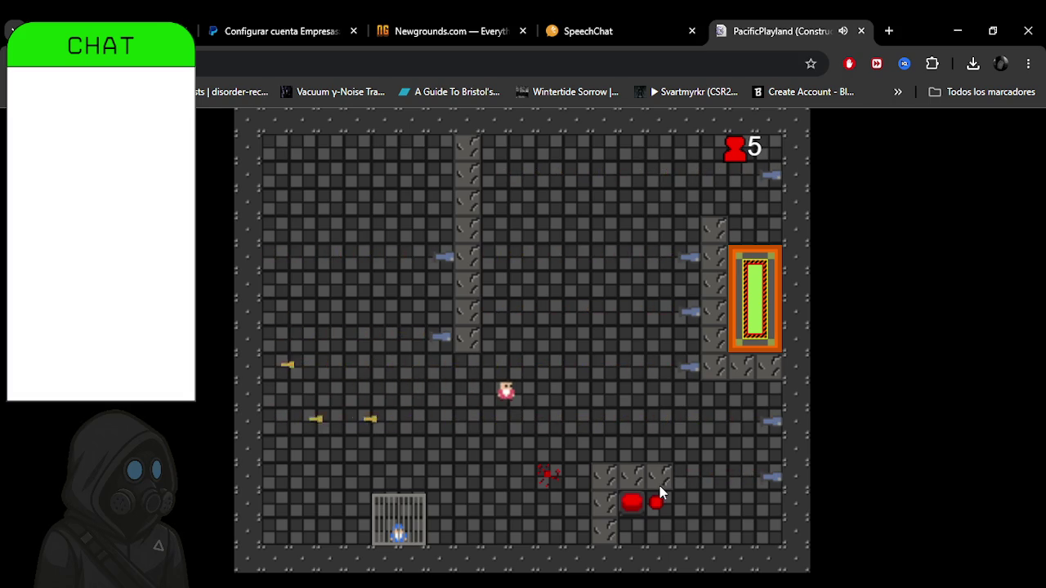
{"action": "key", "text": "Up"}
{"action": "key", "text": "Up"}
{"action": "key", "text": "Up"}
{"action": "key", "text": "Up"}
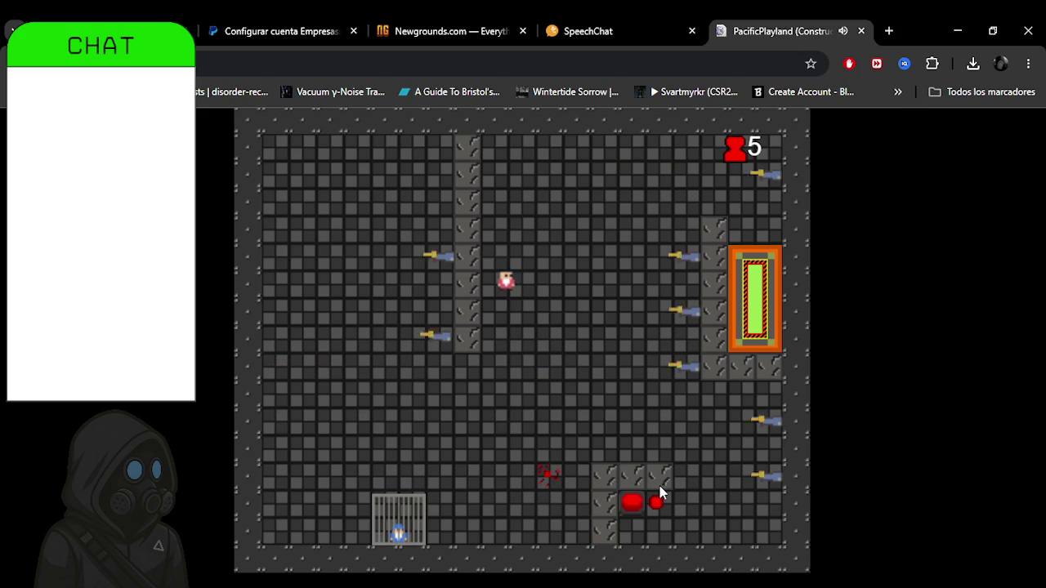
{"action": "key", "text": "Up"}
{"action": "key", "text": "Up"}
{"action": "key", "text": "Right"}
{"action": "key", "text": "Right"}
{"action": "key", "text": "Right"}
{"action": "key", "text": "Right"}
{"action": "key", "text": "Down"}
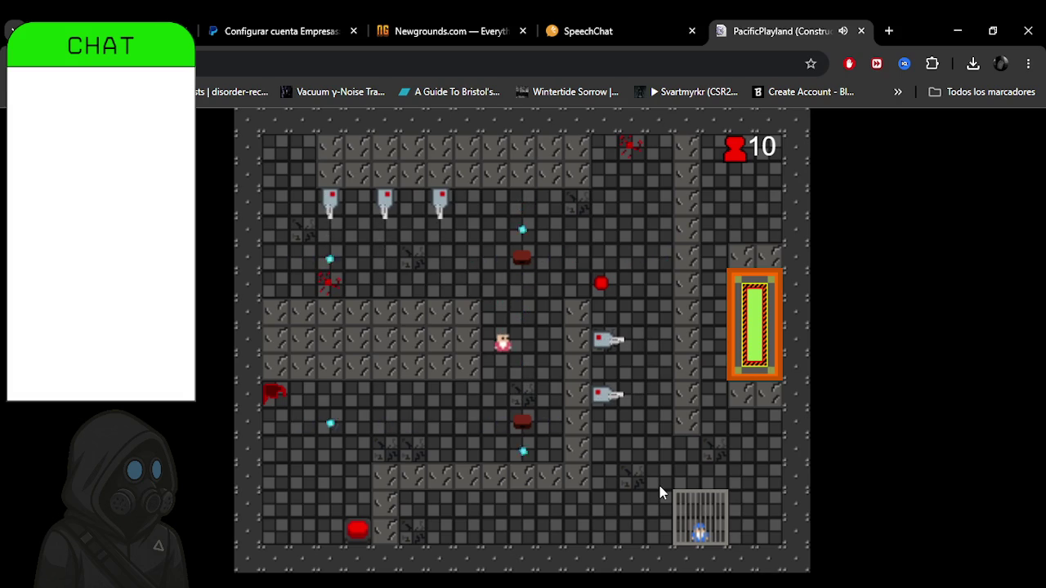
Grab the red dot up and to the right, then step into the exit for the next room.
{"action": "key", "text": "Up"}
{"action": "key", "text": "Right"}
{"action": "key", "text": "Right"}
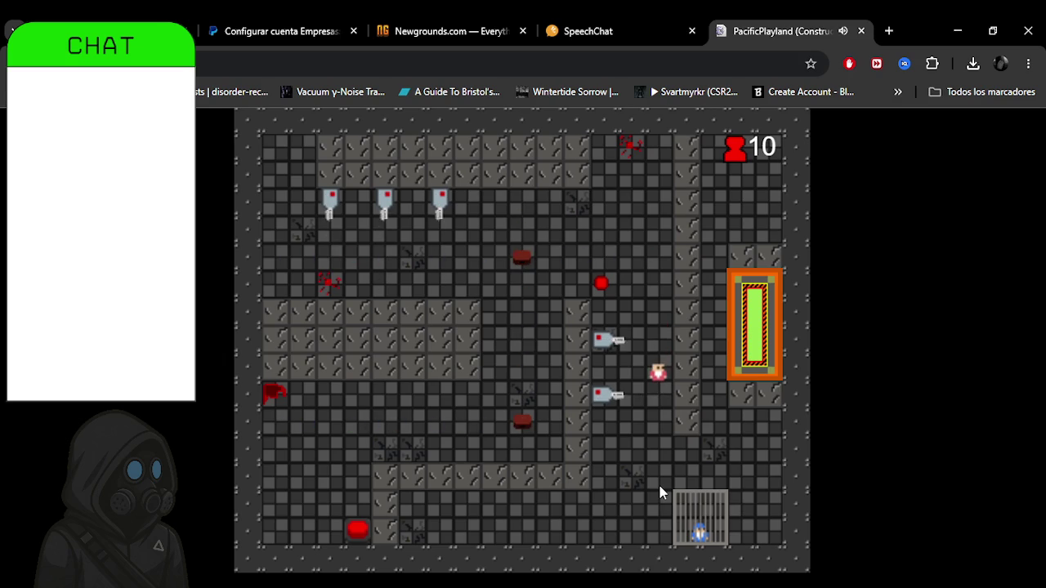
{"action": "key", "text": "Up"}
{"action": "key", "text": "Down"}
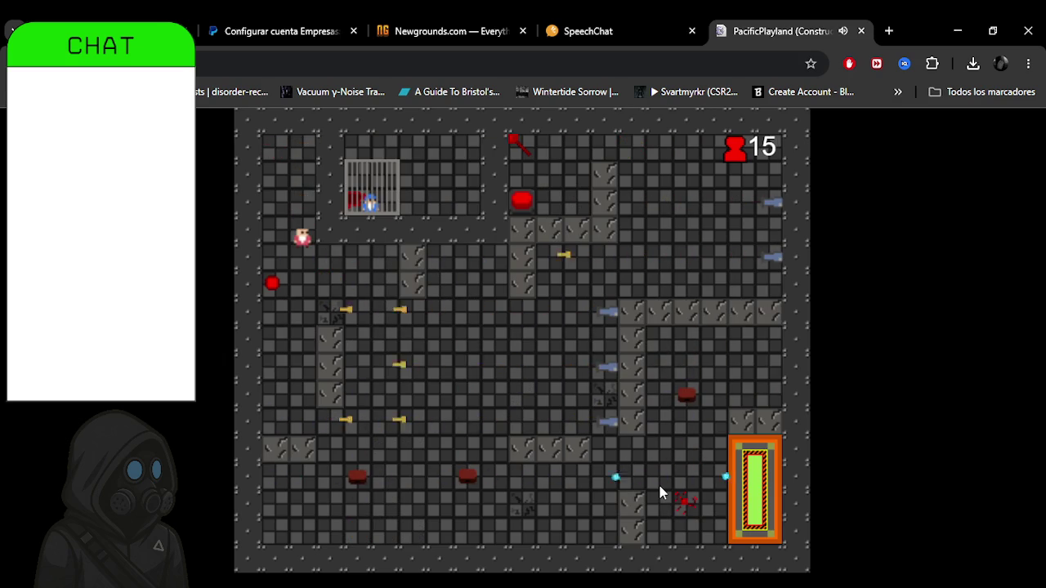
Step the player down, right and up through the opening dart lanes.
{"action": "key", "text": "Down"}
{"action": "key", "text": "Right"}
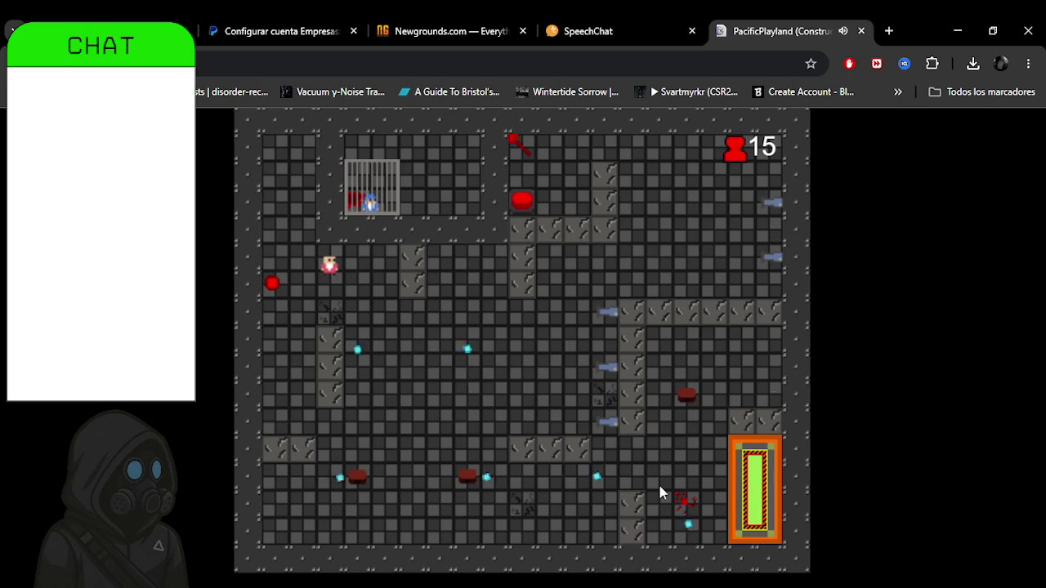
{"action": "key", "text": "Down"}
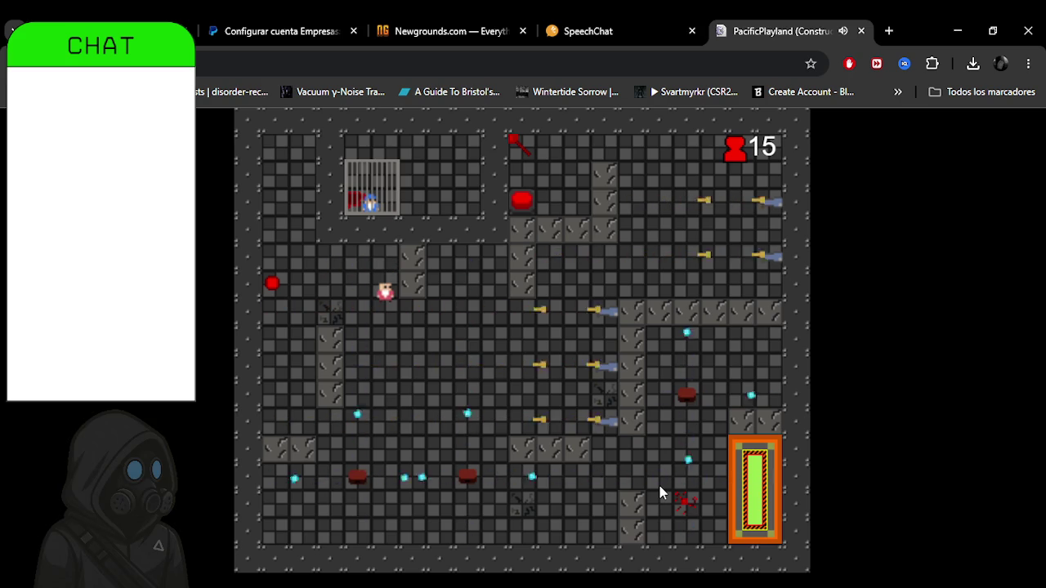
{"action": "key", "text": "Down"}
{"action": "key", "text": "Right"}
{"action": "key", "text": "Right"}
{"action": "key", "text": "Up"}
{"action": "key", "text": "Up"}
{"action": "key", "text": "Down"}
{"action": "key", "text": "Up"}
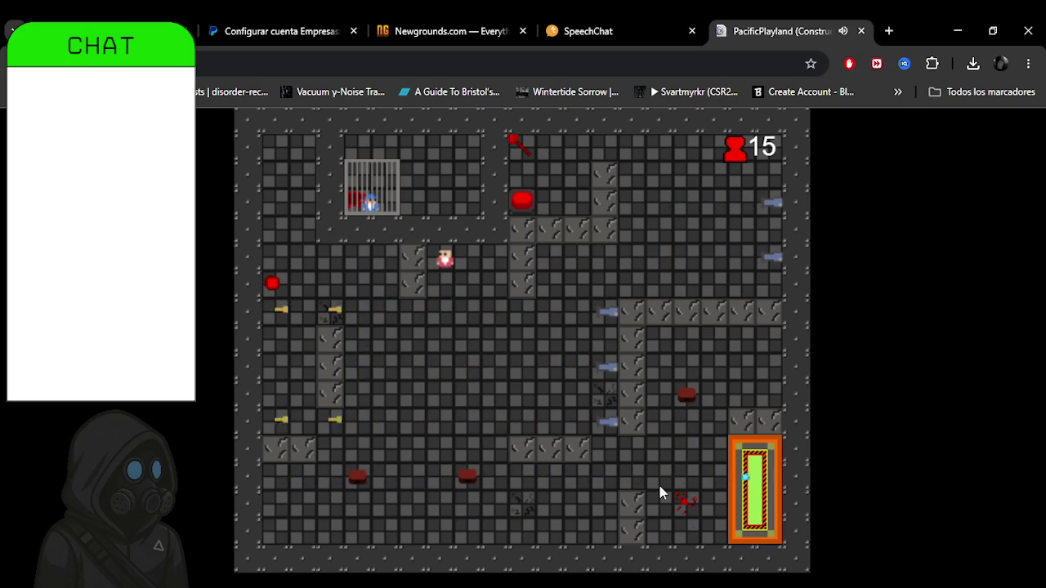
{"action": "key", "text": "Right"}
{"action": "key", "text": "Right"}
{"action": "key", "text": "Down"}
Run right along the corridor and reach the cage to free the penguin, counter rising to 25.
{"action": "key", "text": "Down"}
{"action": "key", "text": "Right"}
{"action": "key", "text": "Right"}
{"action": "key", "text": "Up"}
{"action": "key", "text": "Up"}
{"action": "key", "text": "Down"}
{"action": "key", "text": "Right"}
{"action": "key", "text": "Right"}
{"action": "key", "text": "Up"}
{"action": "key", "text": "Down"}
{"action": "key", "text": "Right"}
{"action": "key", "text": "Up"}
{"action": "key", "text": "Up"}
{"action": "key", "text": "Up"}
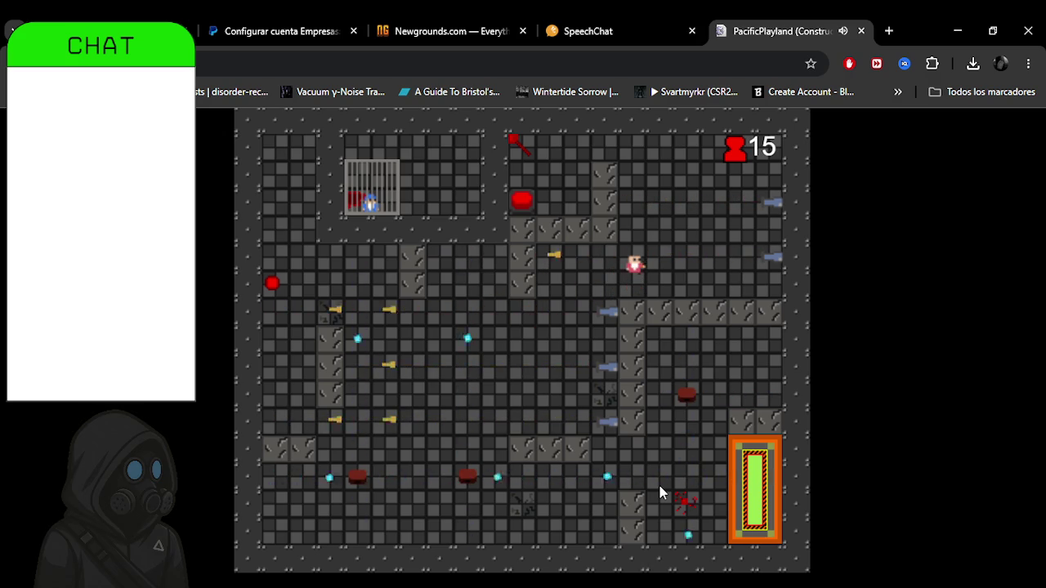
{"action": "key", "text": "Left"}
{"action": "key", "text": "Left"}
{"action": "key", "text": "Down"}
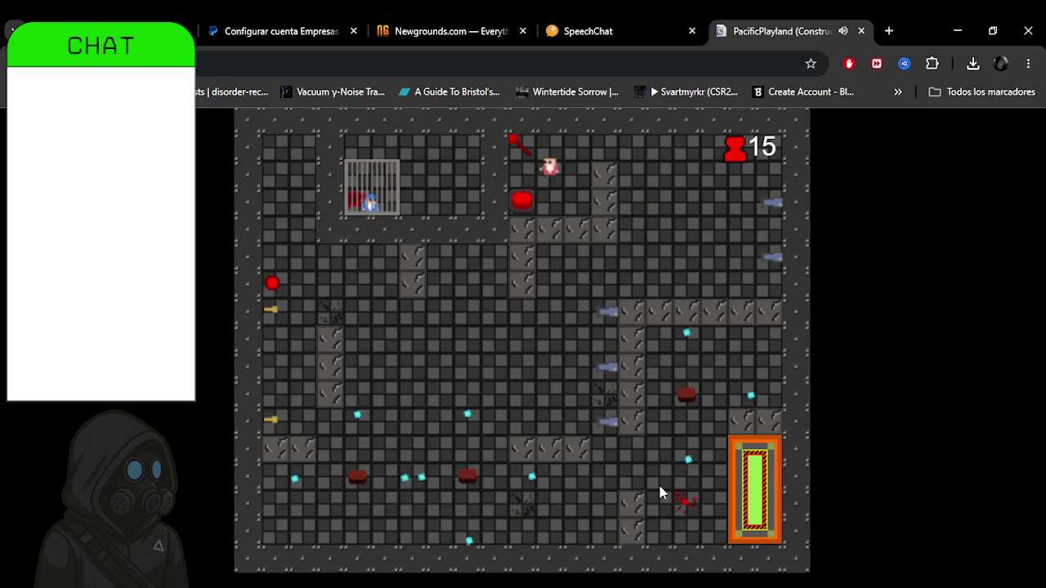
{"action": "key", "text": "Right"}
{"action": "key", "text": "Right"}
{"action": "key", "text": "Up"}
{"action": "key", "text": "Down"}
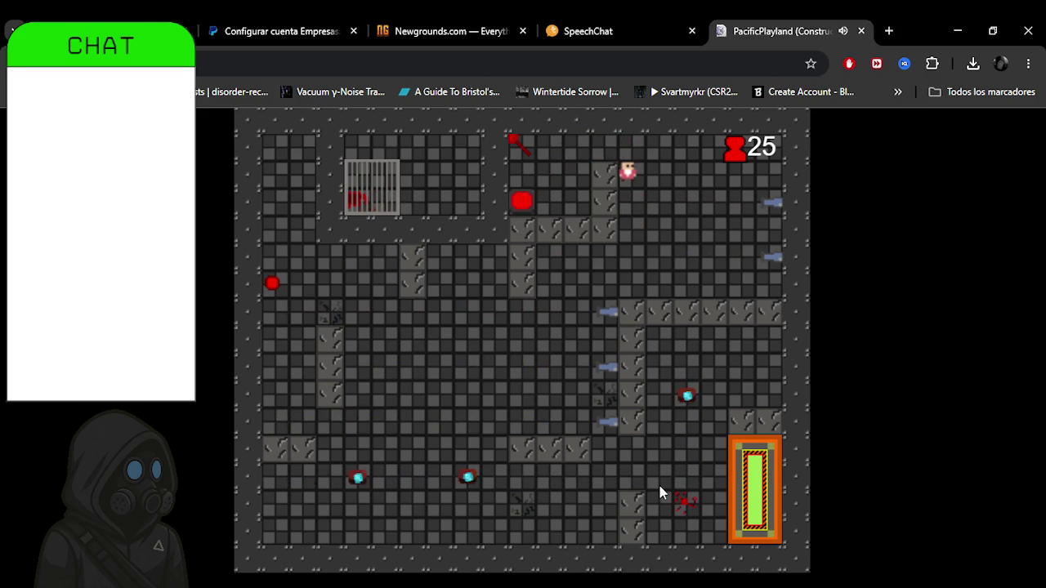
Work the player back down and left through the lanes to the left side.
{"action": "key", "text": "Down"}
{"action": "key", "text": "Down"}
{"action": "key", "text": "Down"}
{"action": "key", "text": "Down"}
{"action": "key", "text": "Left"}
{"action": "key", "text": "Left"}
{"action": "key", "text": "Left"}
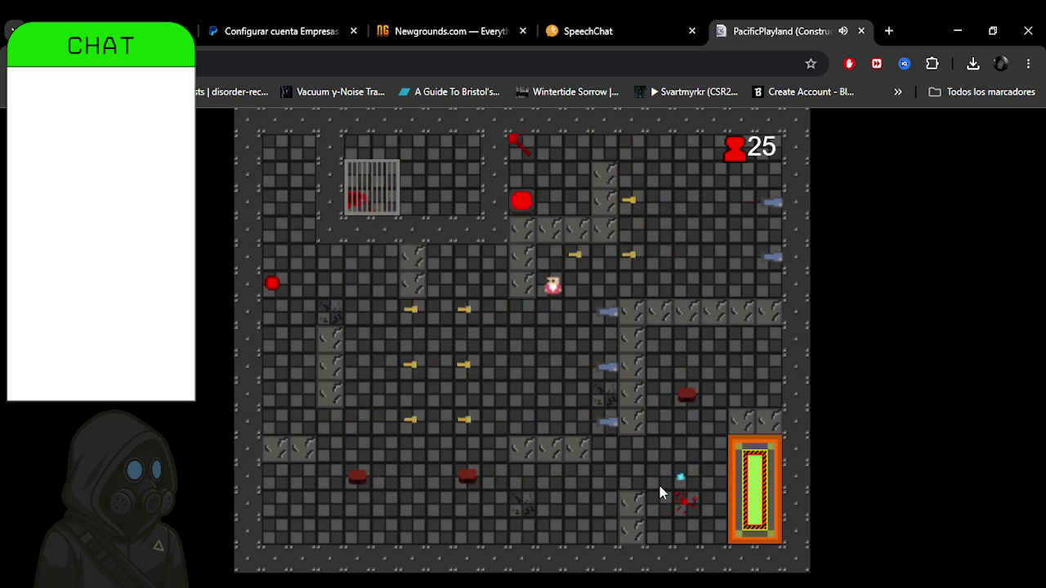
{"action": "key", "text": "Down"}
{"action": "key", "text": "Left"}
{"action": "key", "text": "Left"}
{"action": "key", "text": "Up"}
{"action": "key", "text": "Up"}
{"action": "key", "text": "Left"}
{"action": "key", "text": "Left"}
{"action": "key", "text": "Down"}
{"action": "key", "text": "Down"}
{"action": "key", "text": "Left"}
{"action": "key", "text": "Left"}
{"action": "key", "text": "Up"}
{"action": "key", "text": "Up"}
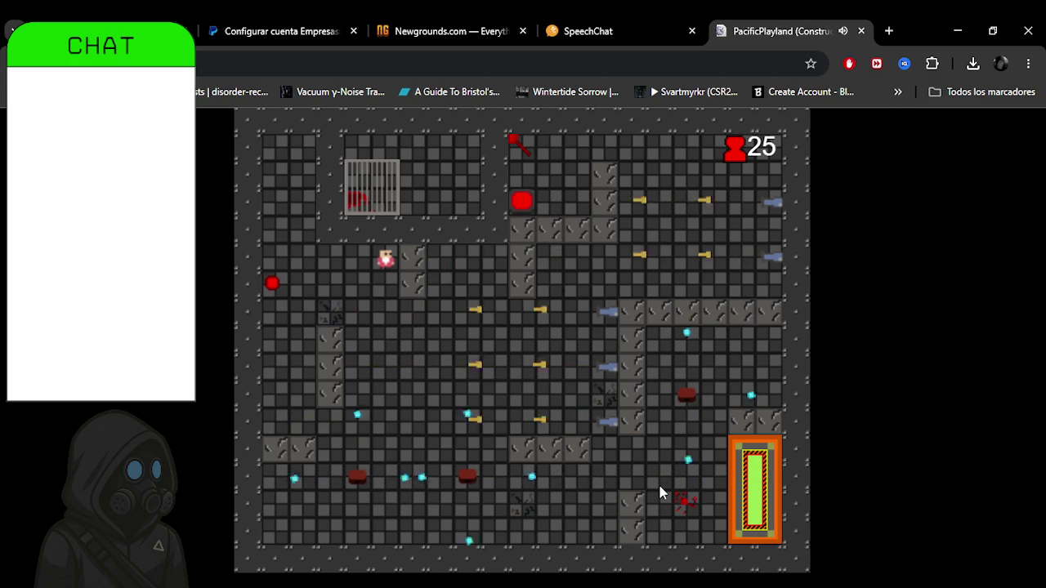
{"action": "key", "text": "Left"}
{"action": "key", "text": "Left"}
{"action": "key", "text": "Left"}
{"action": "key", "text": "Down"}
{"action": "key", "text": "Down"}
{"action": "key", "text": "Down"}
{"action": "key", "text": "Down"}
{"action": "key", "text": "Down"}
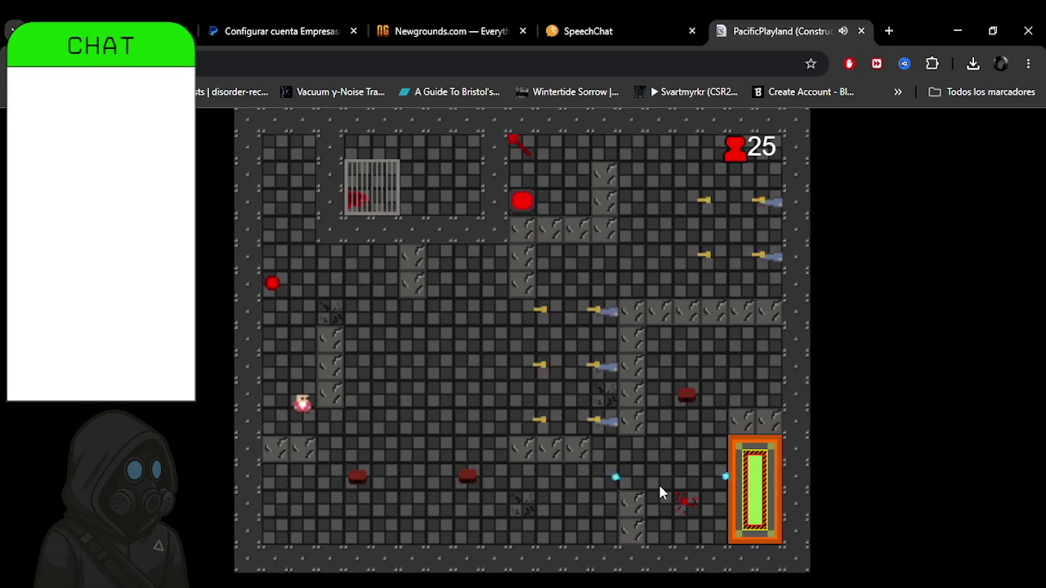
Move down to the bottom row and right, then up and right into the exit.
{"action": "key", "text": "Down"}
{"action": "key", "text": "Right"}
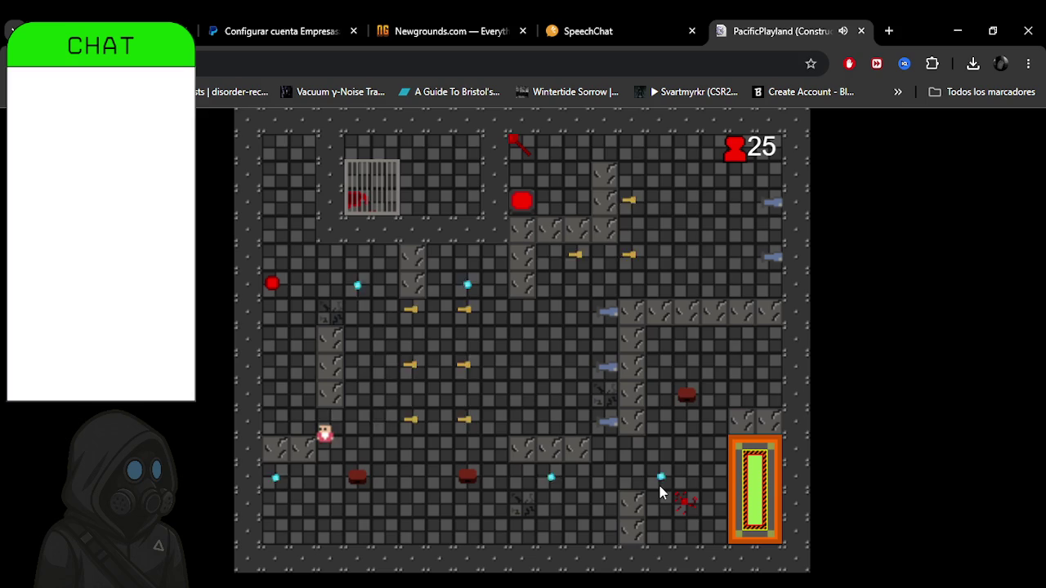
{"action": "key", "text": "Down"}
{"action": "key", "text": "Down"}
{"action": "key", "text": "Down"}
{"action": "key", "text": "Right"}
{"action": "key", "text": "Right"}
{"action": "key", "text": "Right"}
{"action": "key", "text": "Right"}
{"action": "key", "text": "Right"}
{"action": "key", "text": "Right"}
{"action": "key", "text": "Right"}
{"action": "key", "text": "Right"}
{"action": "key", "text": "Right"}
{"action": "key", "text": "Up"}
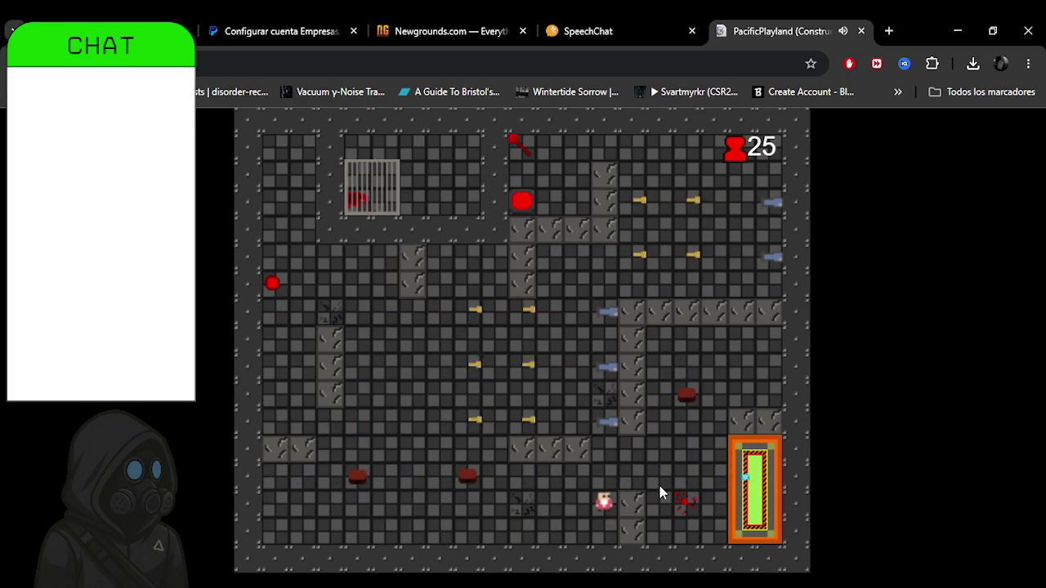
{"action": "key", "text": "Up"}
{"action": "key", "text": "Up"}
{"action": "key", "text": "Right"}
{"action": "key", "text": "Right"}
{"action": "key", "text": "Right"}
{"action": "key", "text": "Right"}
{"action": "key", "text": "Right"}
Enter the last level and move down through the middle toward the bottom.
{"action": "key", "text": "Right"}
{"action": "key", "text": "Right"}
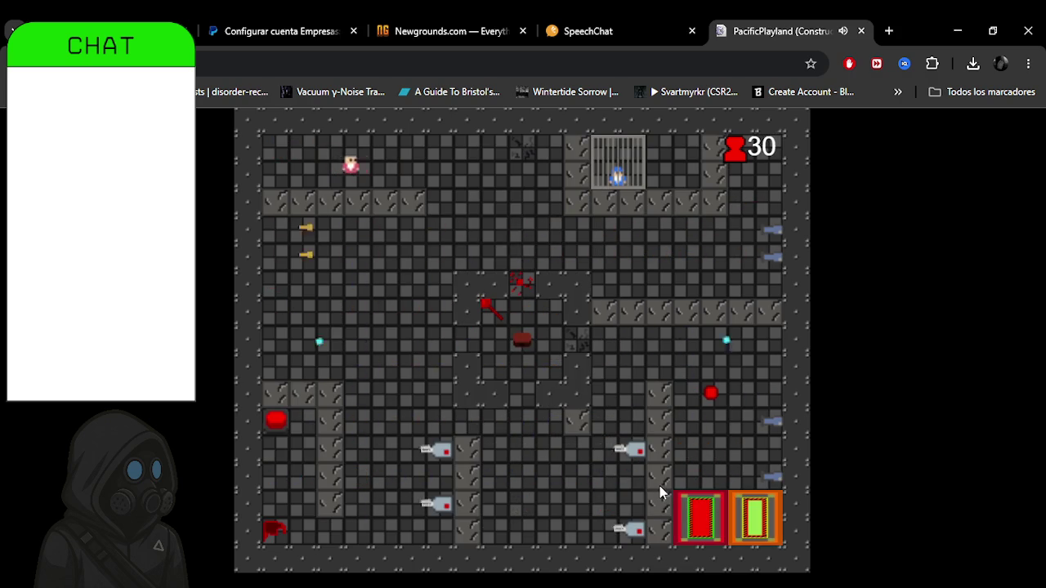
{"action": "key", "text": "Right"}
{"action": "key", "text": "Right"}
{"action": "key", "text": "Right"}
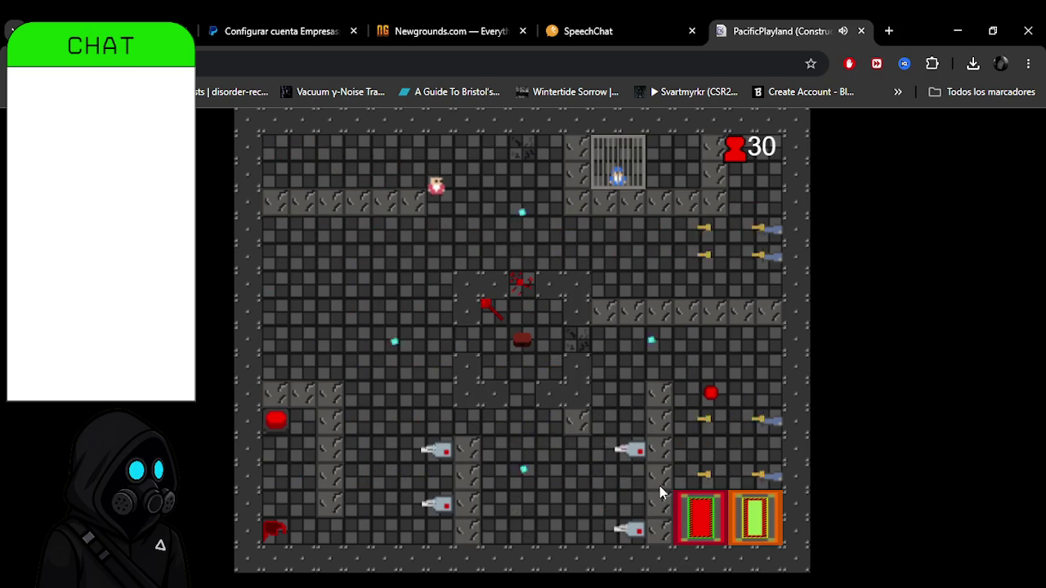
{"action": "key", "text": "Down"}
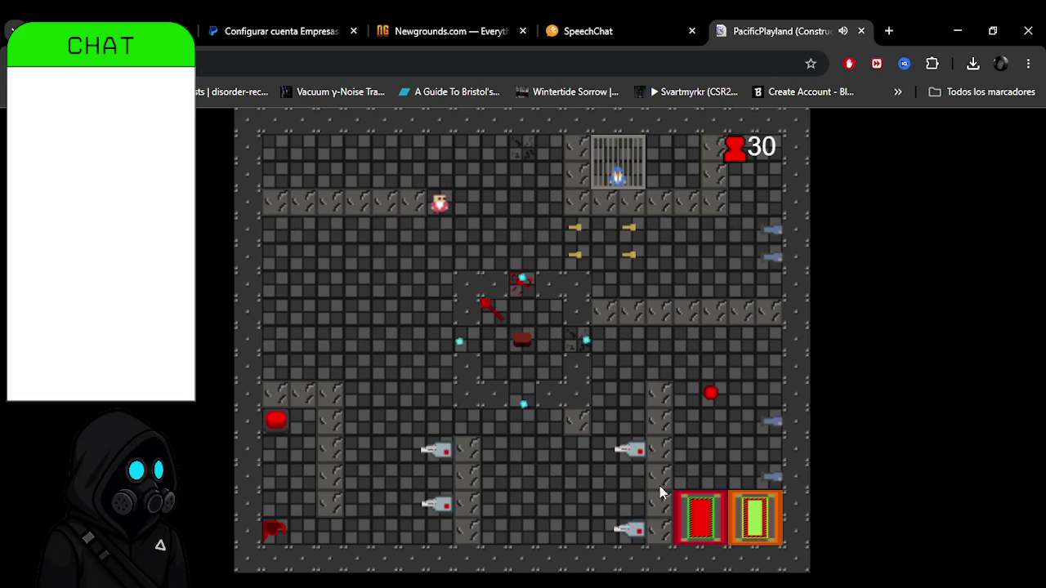
{"action": "key", "text": "Down"}
{"action": "key", "text": "Down"}
{"action": "key", "text": "Down"}
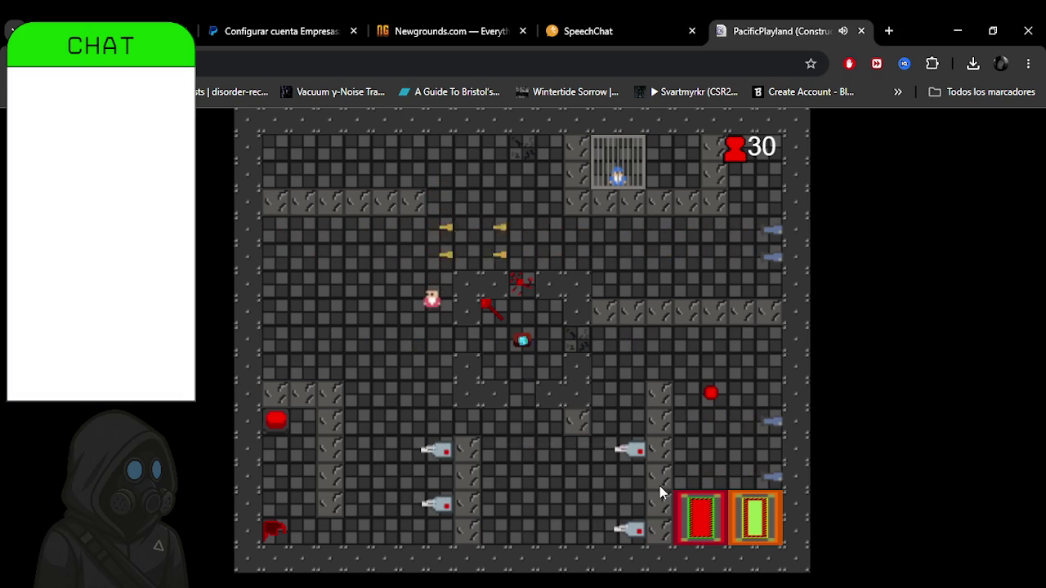
{"action": "key", "text": "Down"}
{"action": "key", "text": "Down"}
{"action": "key", "text": "Down"}
{"action": "key", "text": "Down"}
{"action": "key", "text": "Right"}
{"action": "key", "text": "Right"}
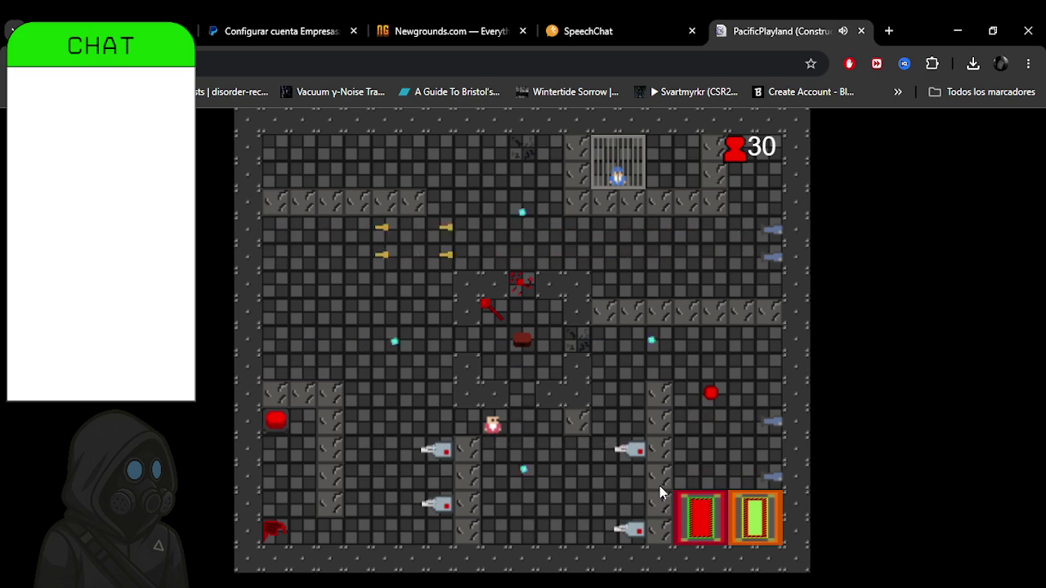
{"action": "key", "text": "Down"}
{"action": "key", "text": "Down"}
{"action": "key", "text": "Right"}
{"action": "key", "text": "Right"}
{"action": "key", "text": "Right"}
{"action": "key", "text": "Right"}
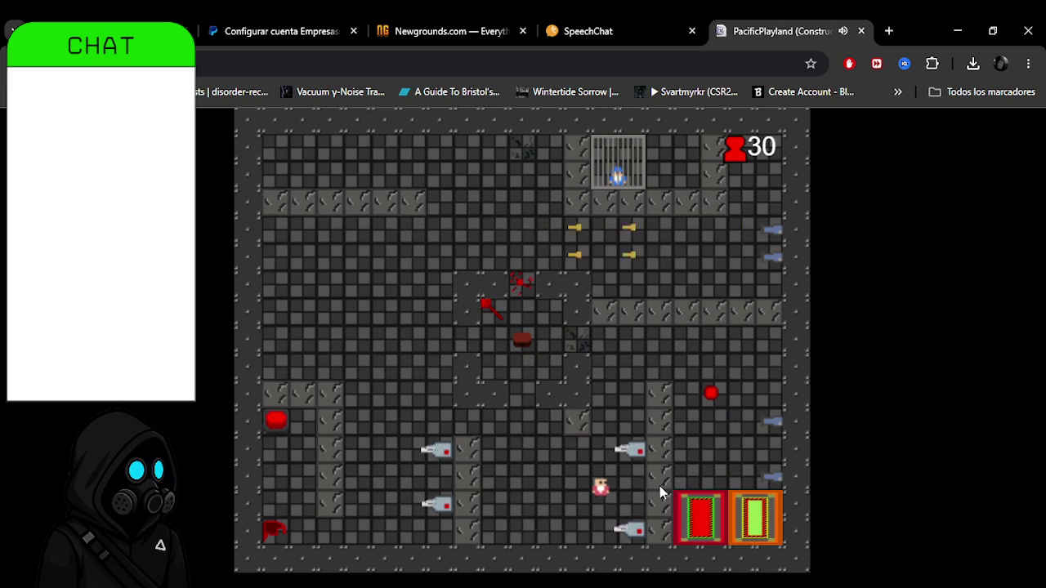
Move up and right, back left past the red ball, then down into the final exit.
{"action": "key", "text": "Up"}
{"action": "key", "text": "Up"}
{"action": "key", "text": "Up"}
{"action": "key", "text": "Up"}
{"action": "key", "text": "Right"}
{"action": "key", "text": "Right"}
{"action": "key", "text": "Right"}
{"action": "key", "text": "Right"}
{"action": "key", "text": "Right"}
{"action": "key", "text": "Left"}
{"action": "key", "text": "Left"}
{"action": "key", "text": "Down"}
{"action": "key", "text": "Right"}
{"action": "key", "text": "Down"}
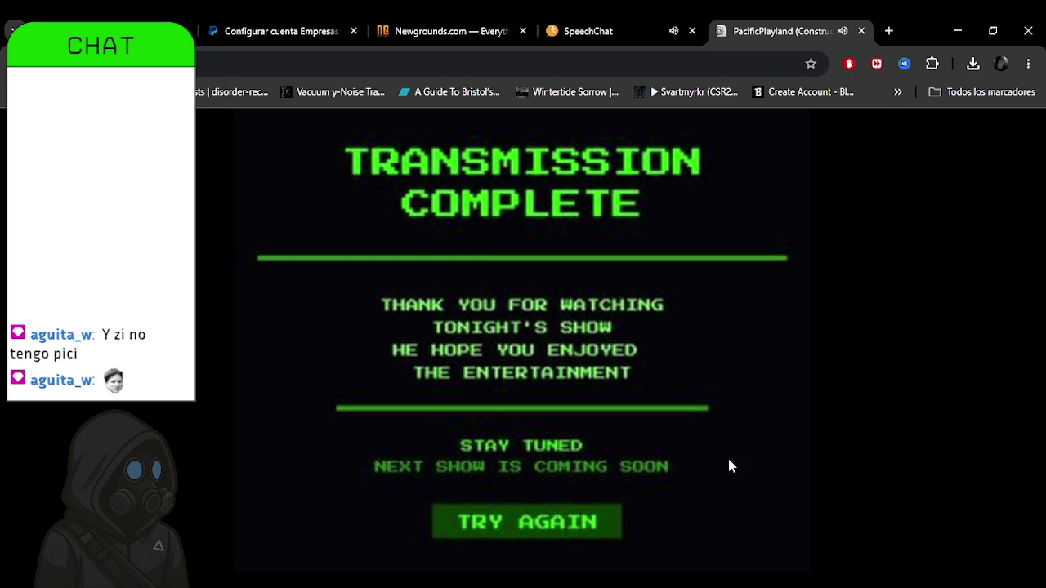
Choose Try Again on the Transmission Complete screen to return to the title screen.
{"action": "left_click", "coordinate": [570, 526]}
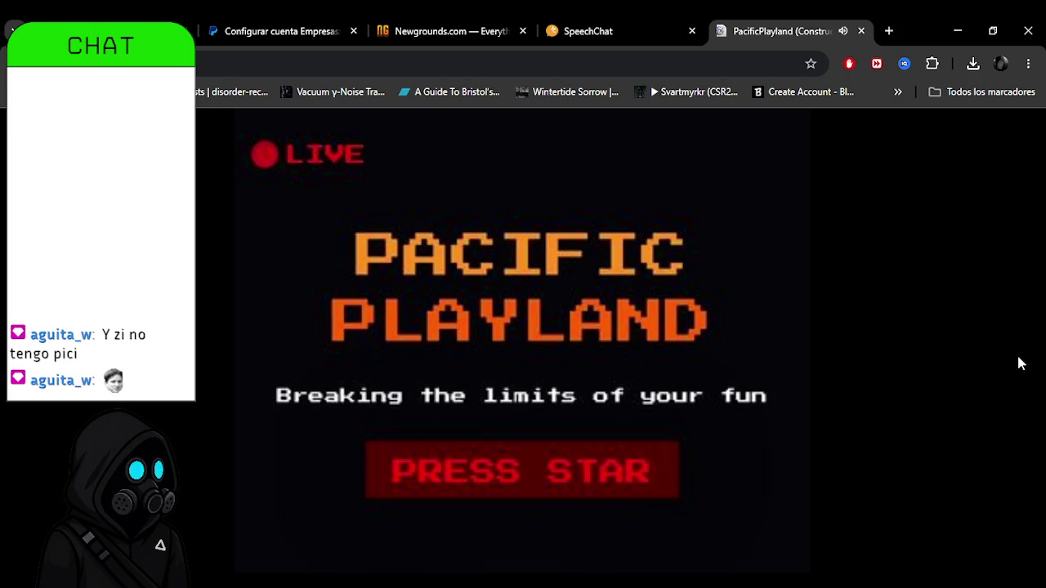